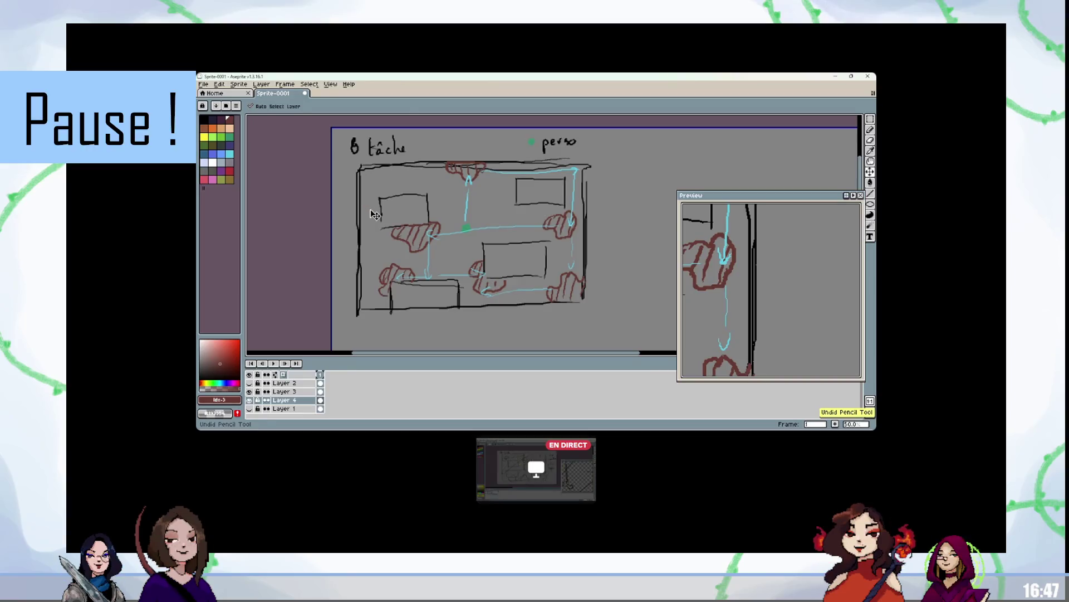
Step: Add a new empty Layer 5 and toggle Layer 3 and the grey background to inspect them
key(shift+n)
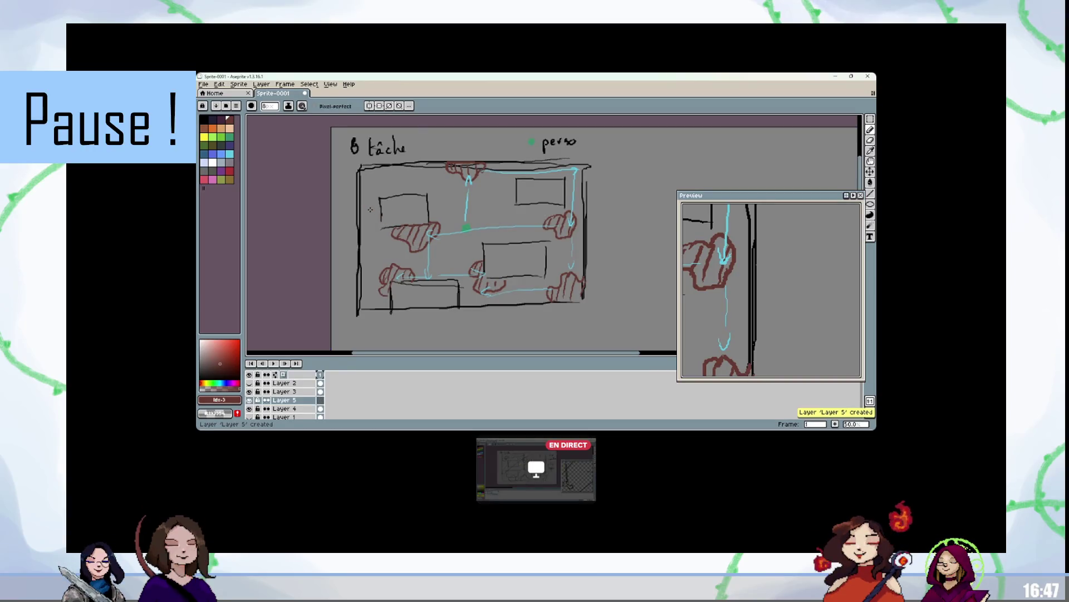
click(250, 391)
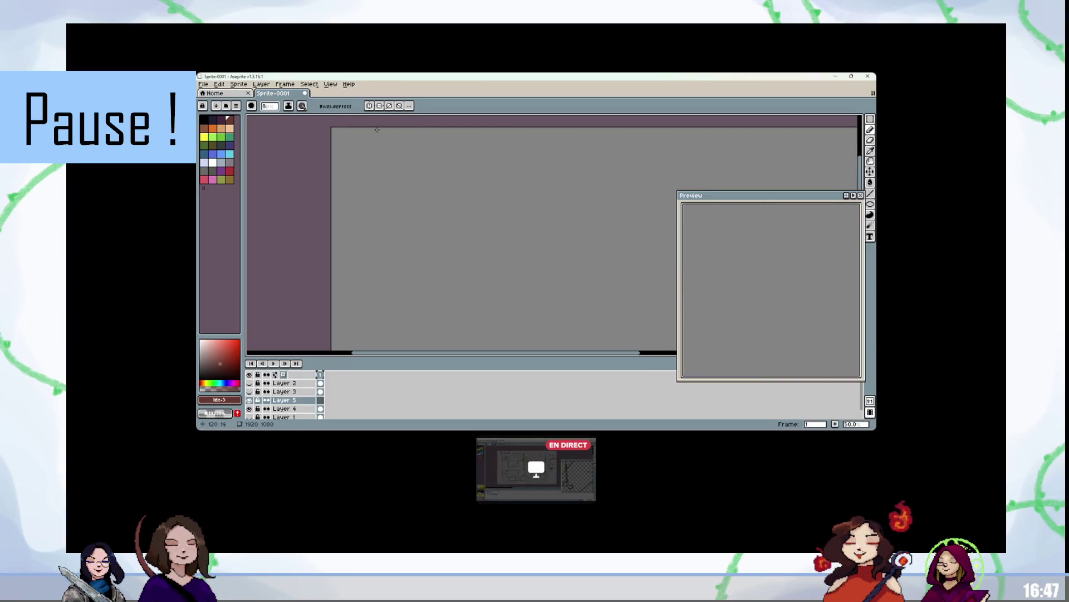
drag(250, 392, 250, 400)
click(249, 391)
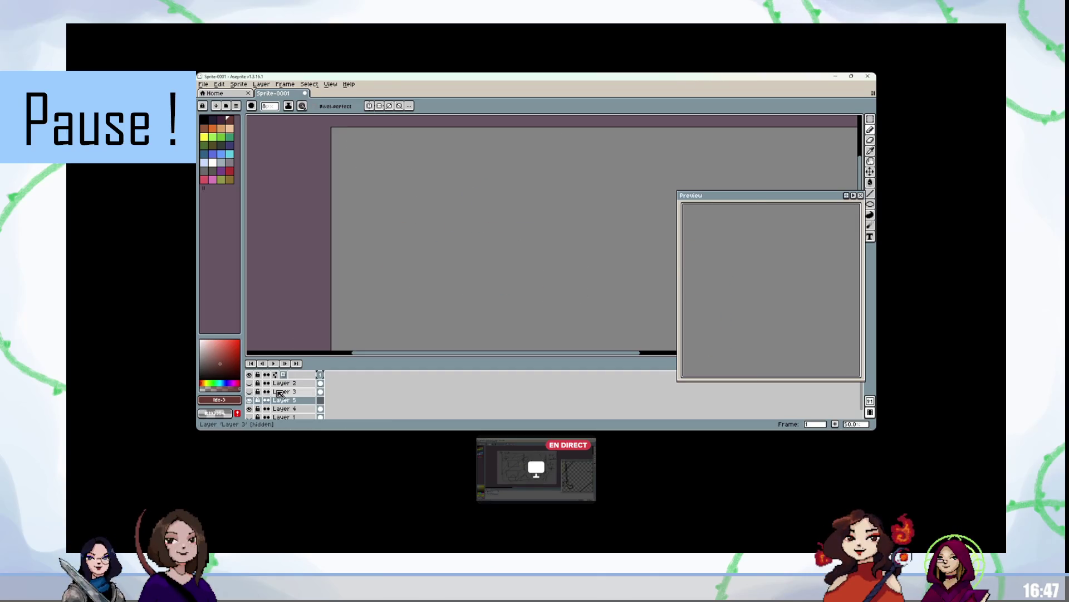
click(249, 392)
click(250, 408)
click(249, 408)
Step: Move Layer 3 below Layer 4, then back above it, checking layer visibility
click(285, 392)
drag(287, 396, 289, 414)
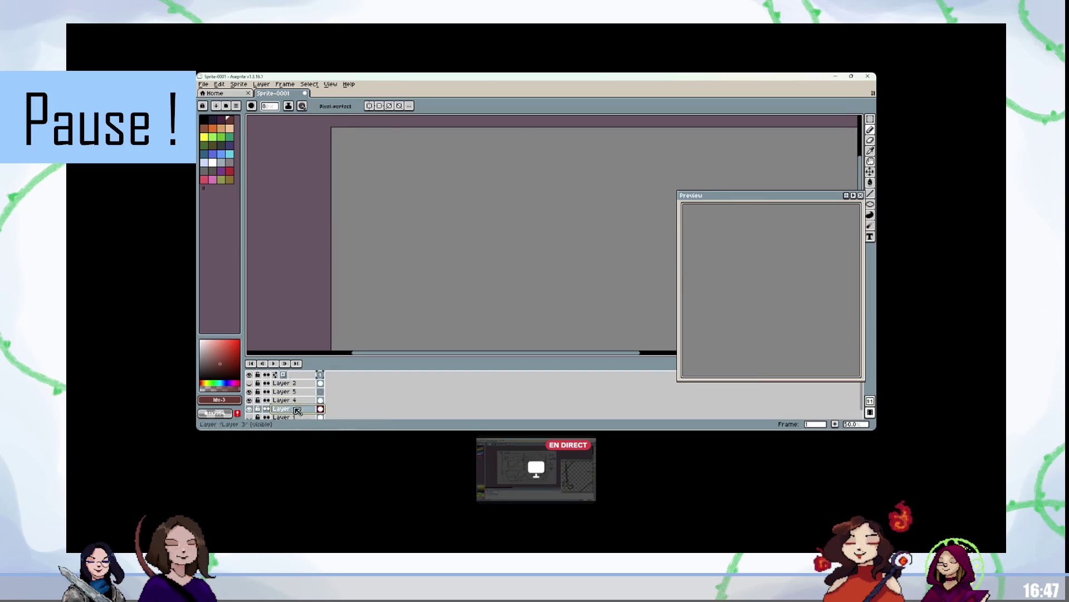
click(251, 408)
click(251, 400)
click(250, 400)
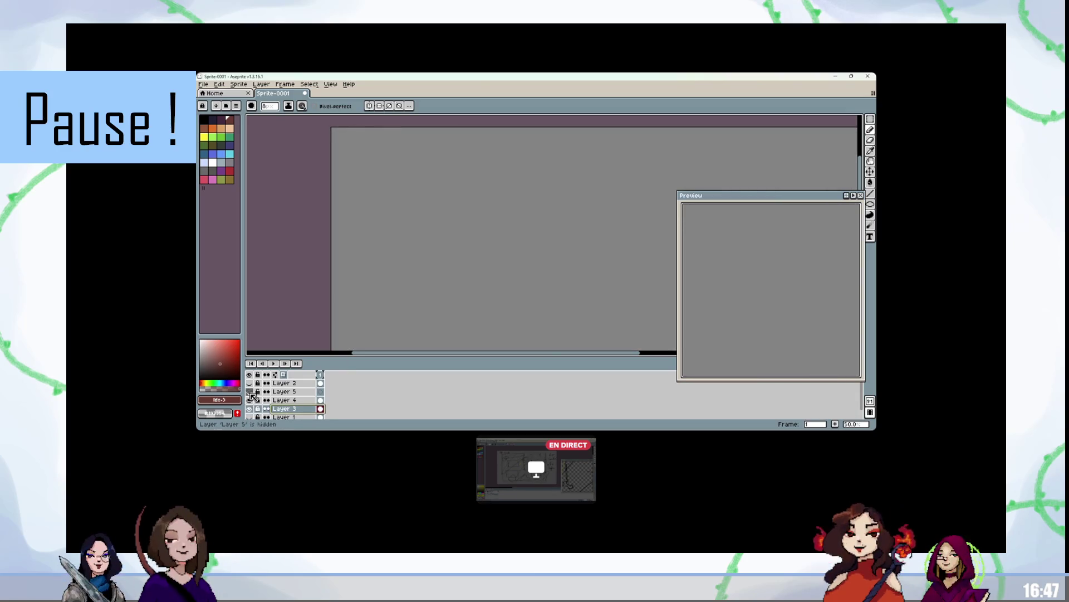
mouse_move(282, 411)
mouse_down()
mouse_move(296, 415)
mouse_move(294, 399)
mouse_up()
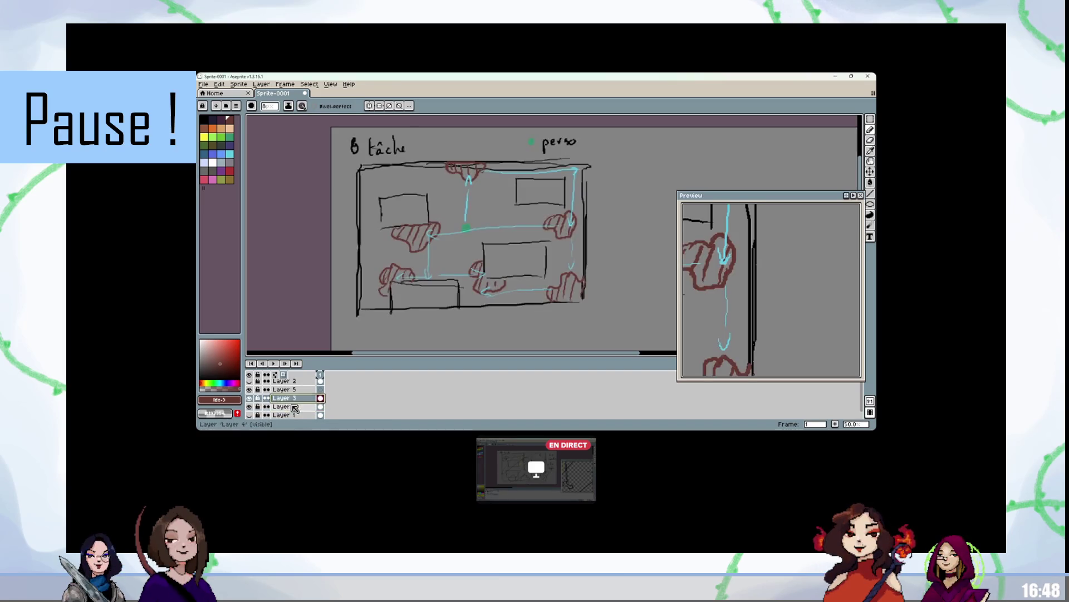
click(249, 406)
Step: Select Layer 5 and pan the room sketch into view with all layers visible
click(307, 390)
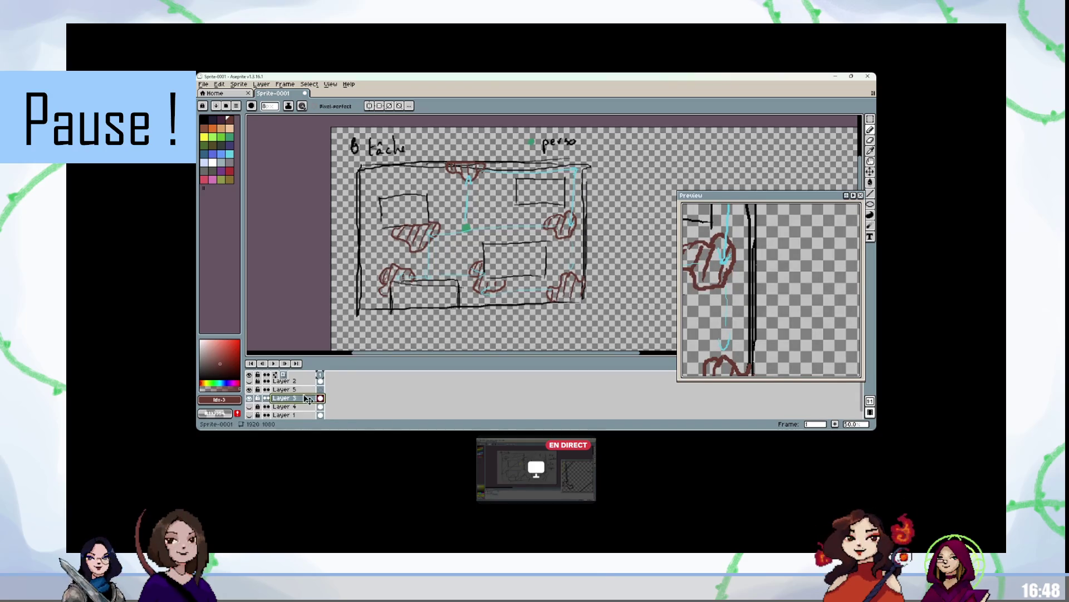
click(250, 406)
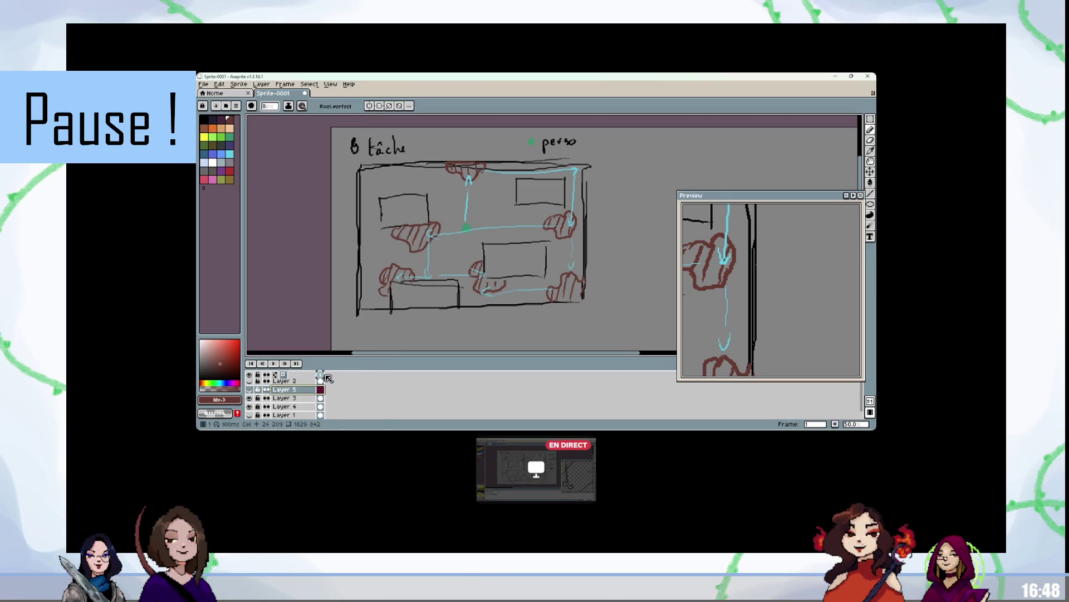
key(h)
drag(527, 254, 511, 262)
click(249, 398)
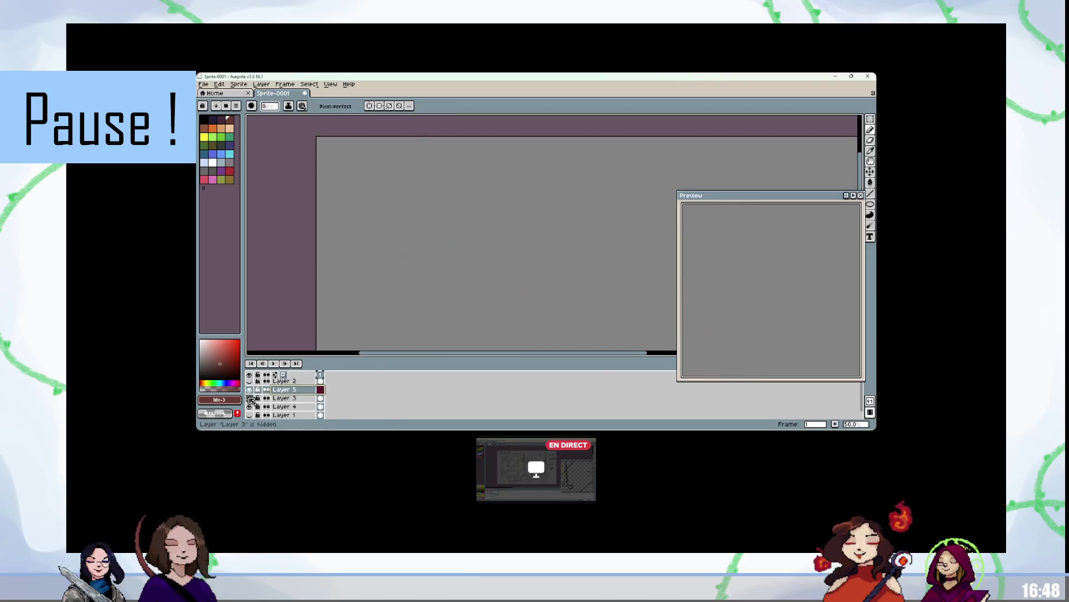
click(249, 398)
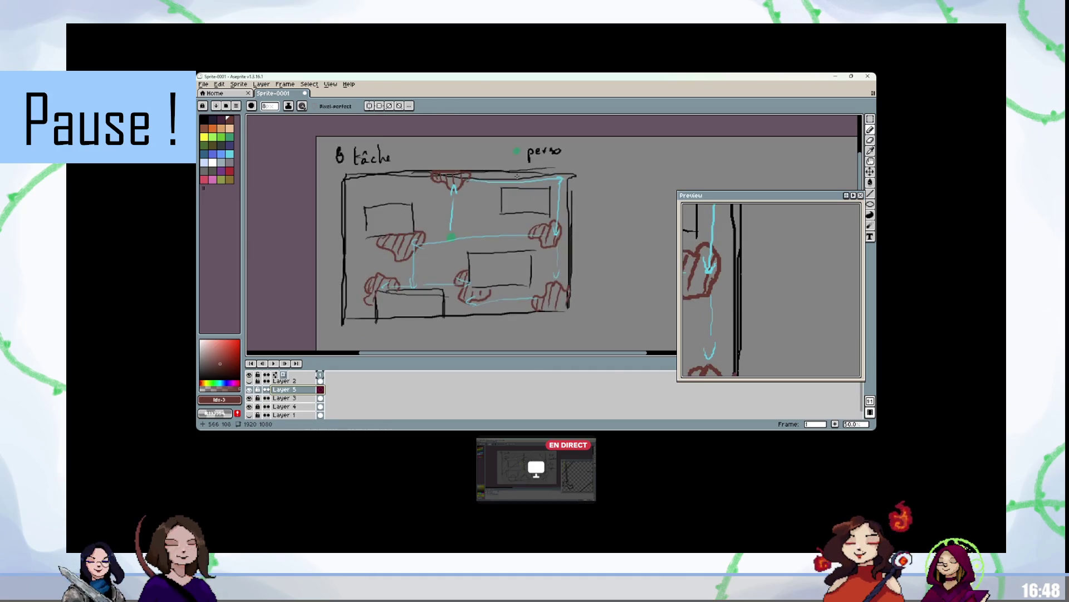
Step: Circle the bottom-right and lower-middle red stains in a pale colour
scroll(516, 176, down, 1)
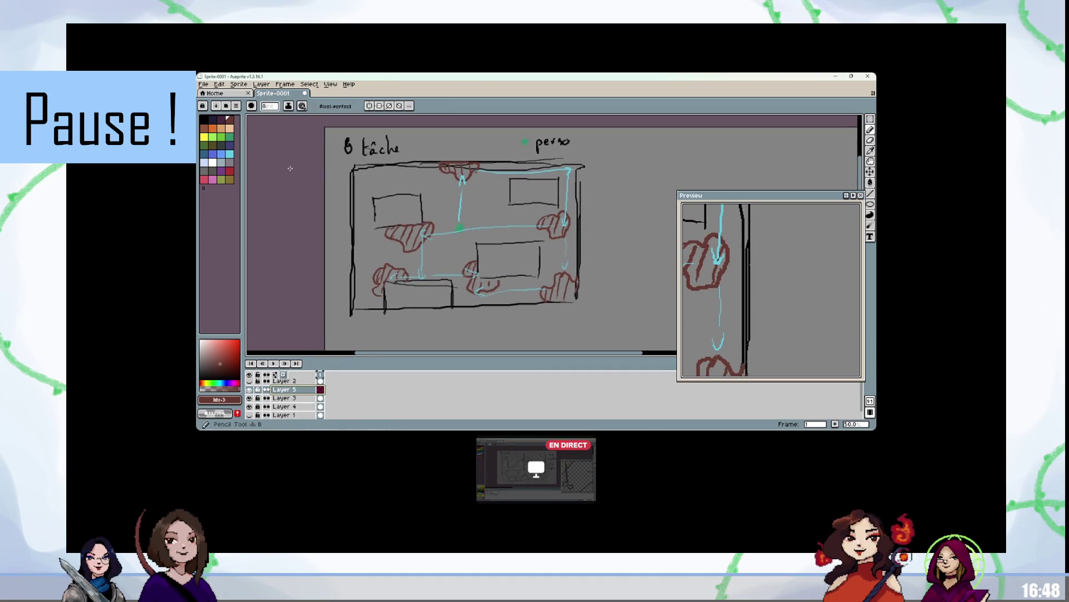
click(204, 162)
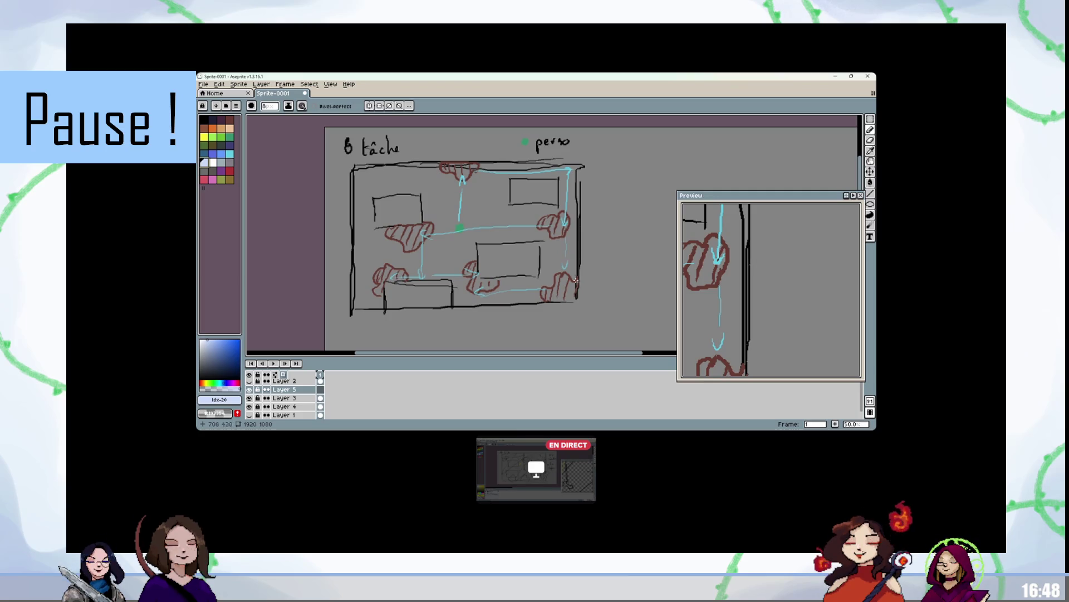
mouse_move(591, 294)
mouse_down()
mouse_move(559, 265)
mouse_move(579, 304)
mouse_up()
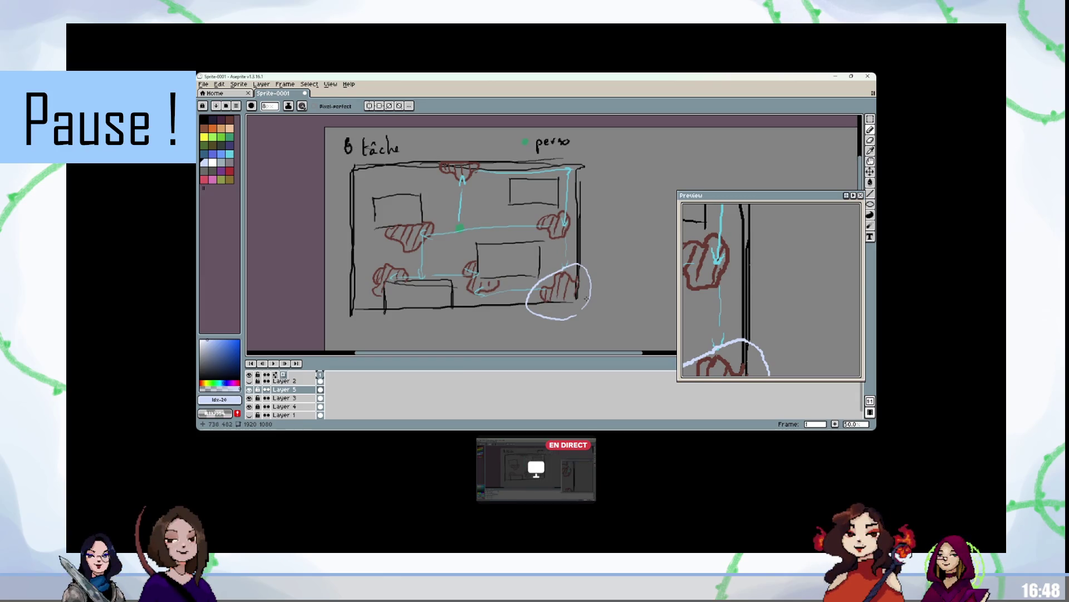
mouse_move(483, 263)
mouse_down()
mouse_move(460, 265)
mouse_move(489, 302)
mouse_move(480, 264)
mouse_up()
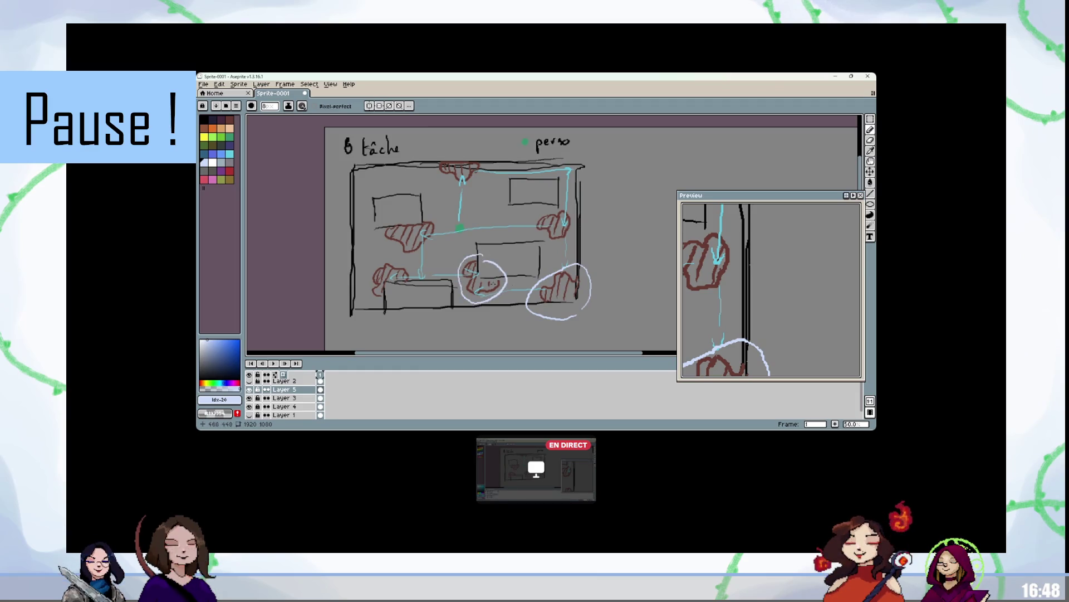
Step: Switch to Layer 3 and pick red as the drawing colour
click(284, 398)
click(229, 119)
mouse_move(293, 329)
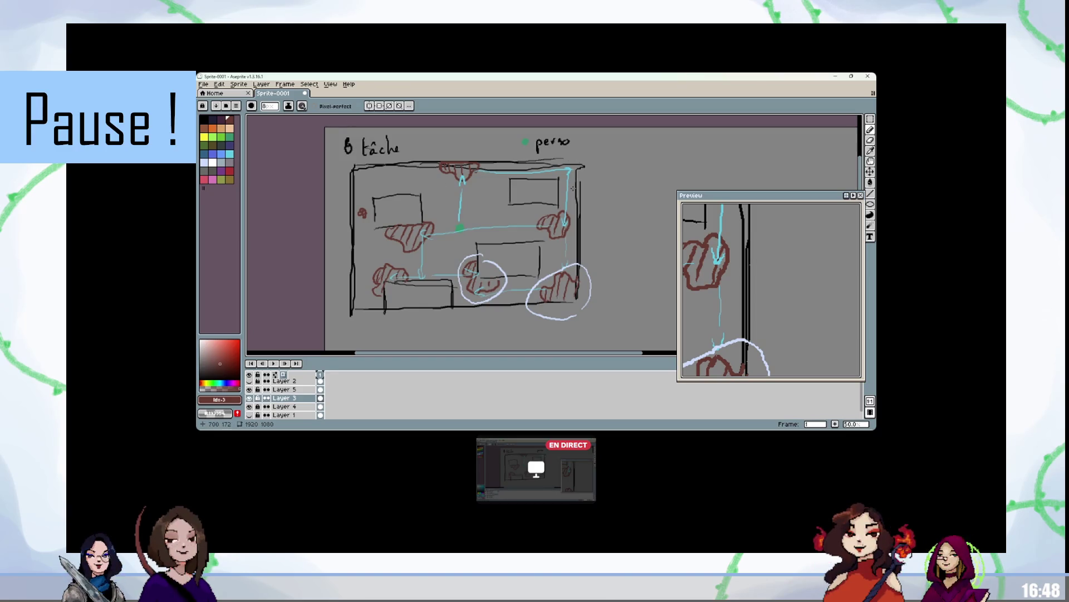
Step: Draw a hatched red stain near the room's top centre and add Layer 6
mouse_move(461, 209)
mouse_down()
mouse_move(479, 228)
mouse_move(490, 202)
mouse_move(459, 215)
mouse_move(471, 226)
mouse_up()
drag(491, 203, 480, 219)
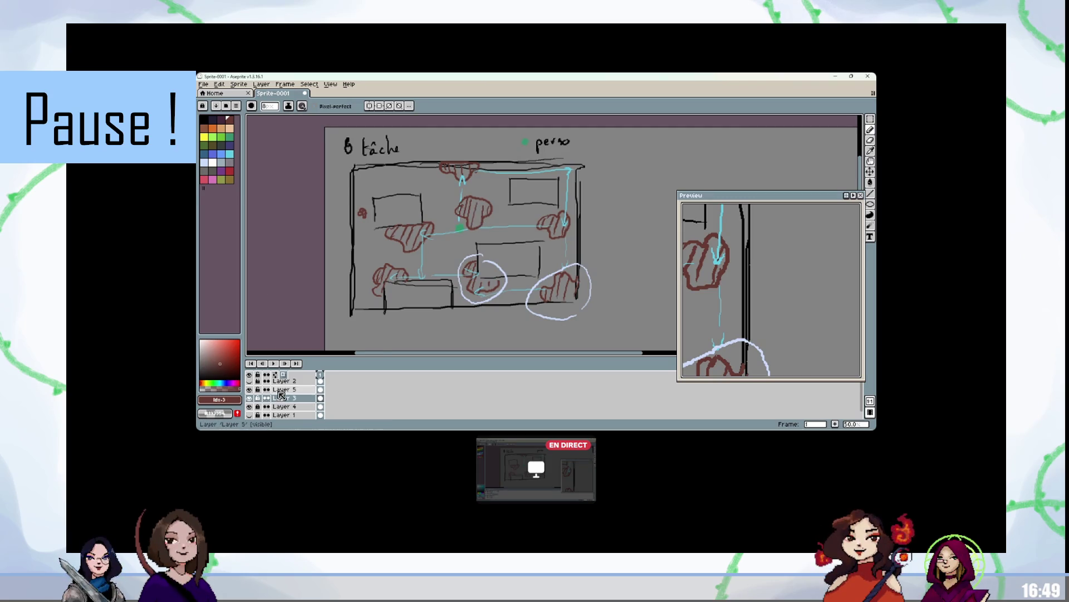
key(shift+n)
Step: Circle the new stain in white and draw three short white arrows toward stains
click(229, 153)
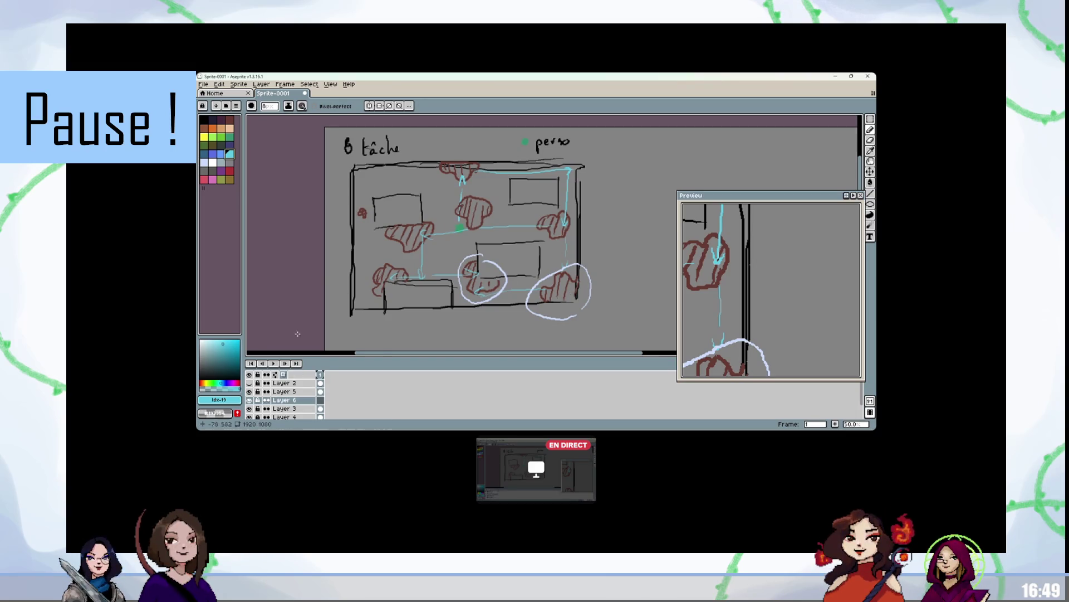
click(205, 162)
mouse_move(466, 192)
mouse_down()
mouse_move(461, 231)
mouse_move(469, 189)
mouse_up()
key(Down)
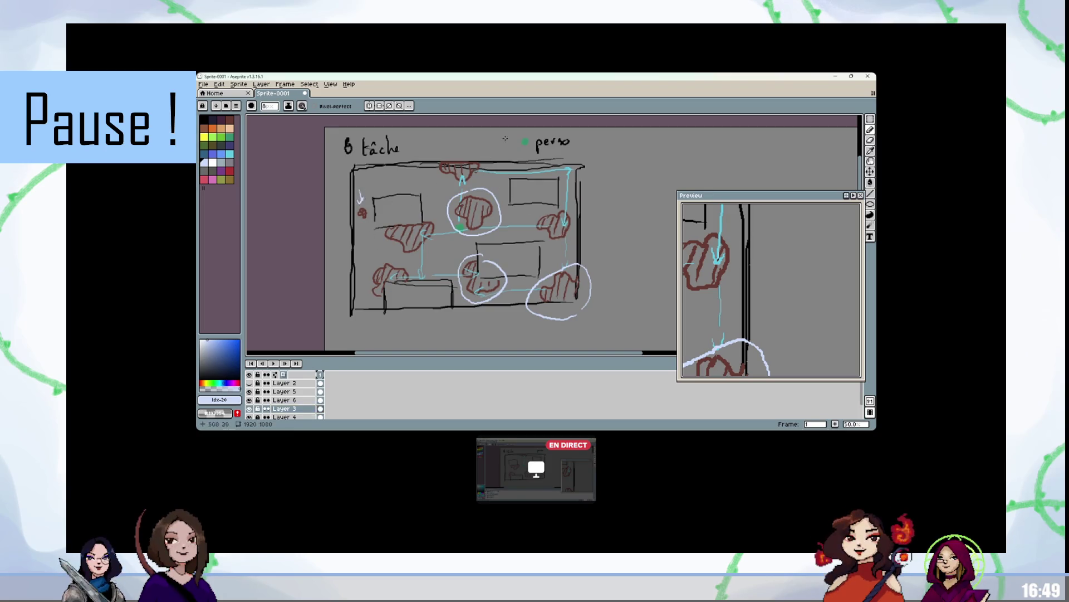
drag(595, 222, 574, 227)
drag(378, 247, 380, 261)
drag(445, 244, 429, 243)
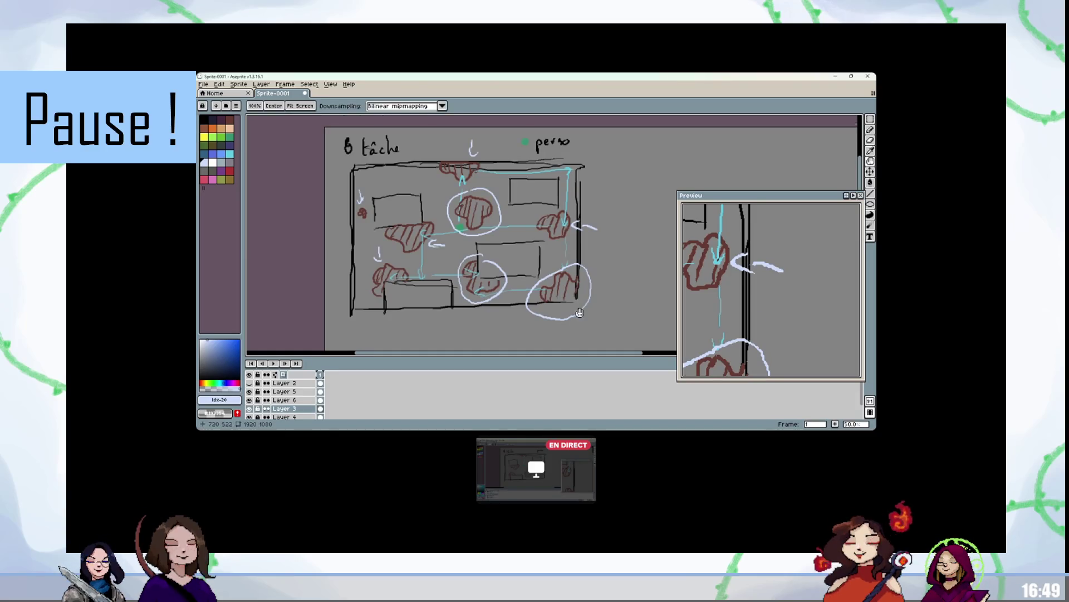
Step: Place a copy of the room sketch lower on the canvas and clear the selection
scroll(568, 207, down, 5)
scroll(566, 205, down, 1)
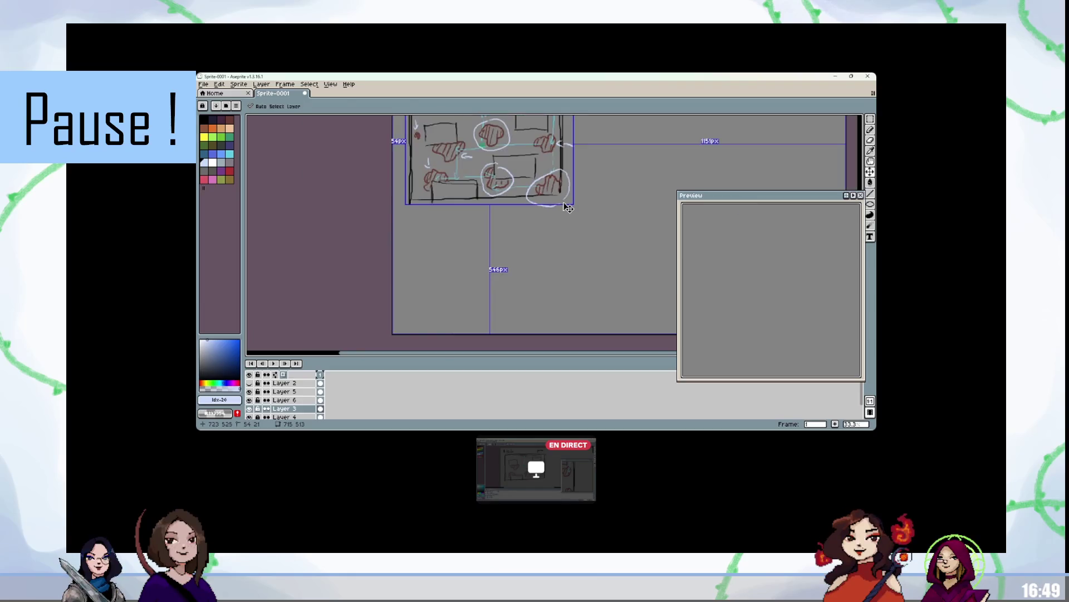
scroll(607, 241, up, 2)
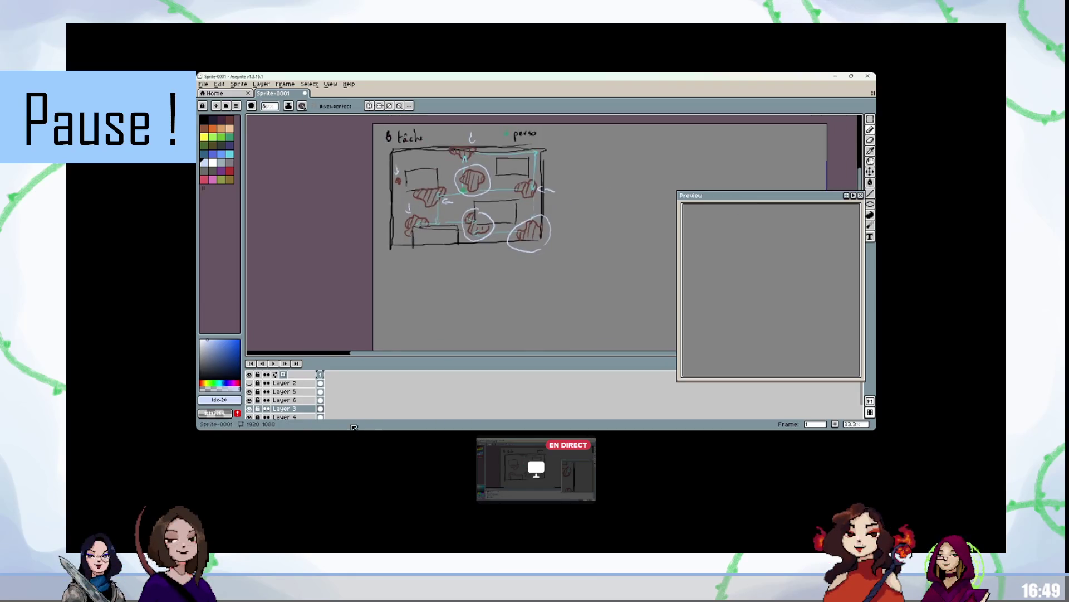
click(250, 409)
click(250, 409)
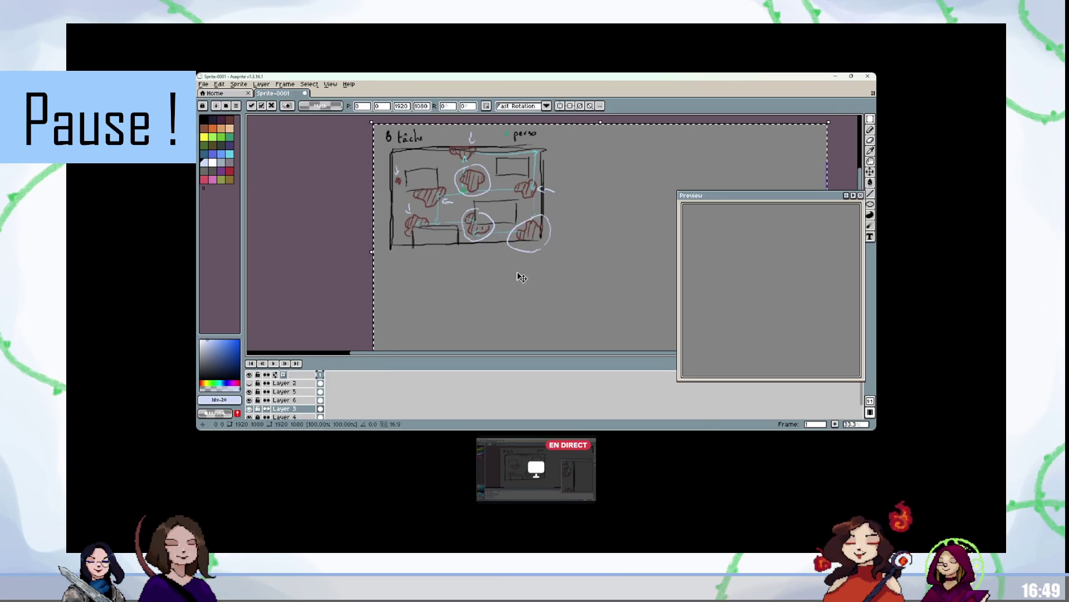
drag(505, 175, 511, 262)
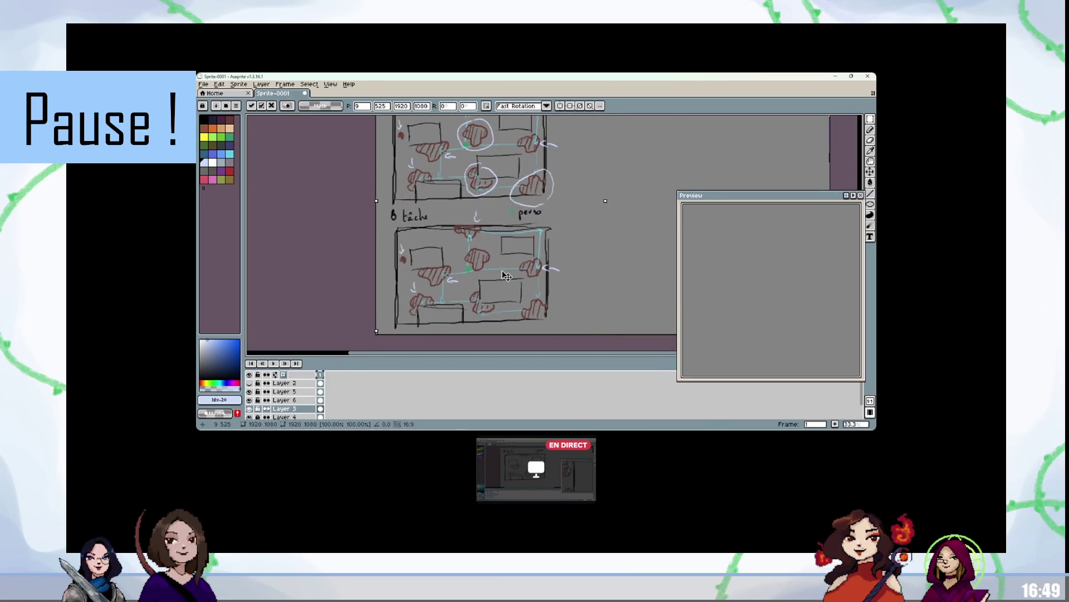
key(Return)
scroll(552, 258, left, 2)
key(ctrl+d)
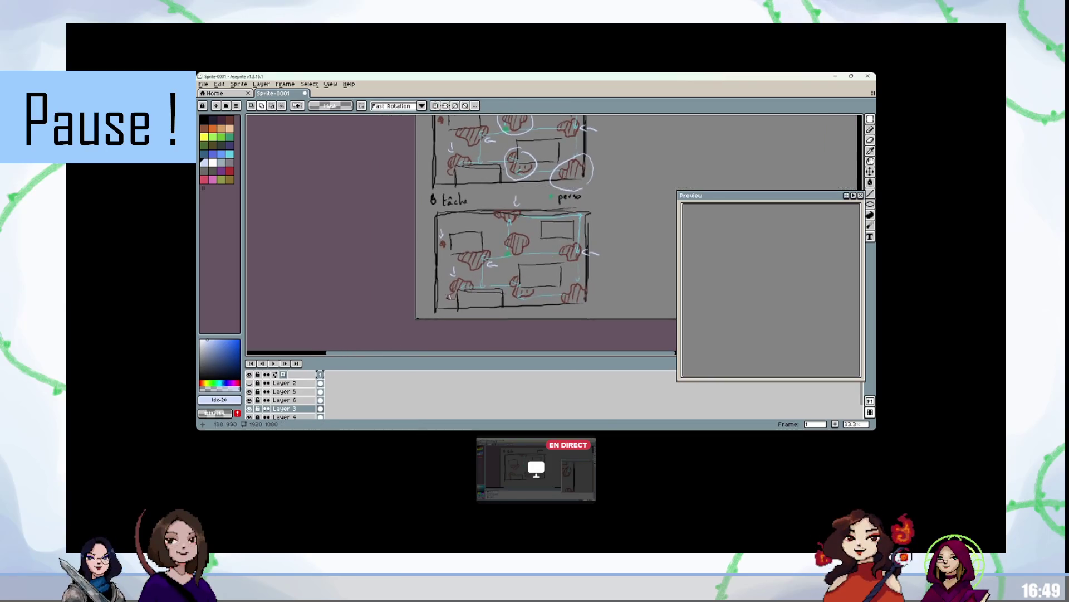
Step: Lower Layer 3's opacity in Layer Properties, then undo to restore the selection
double_click(281, 408)
mouse_move(671, 226)
mouse_down()
mouse_move(662, 228)
mouse_move(757, 225)
mouse_up()
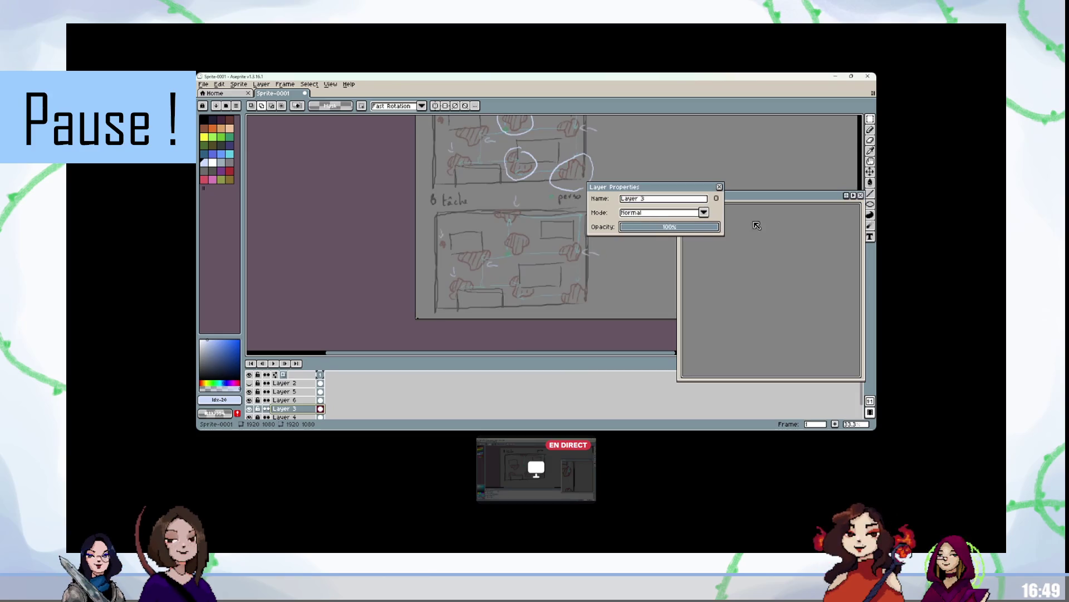
click(719, 186)
key(ctrl+z)
key(ctrl+z)
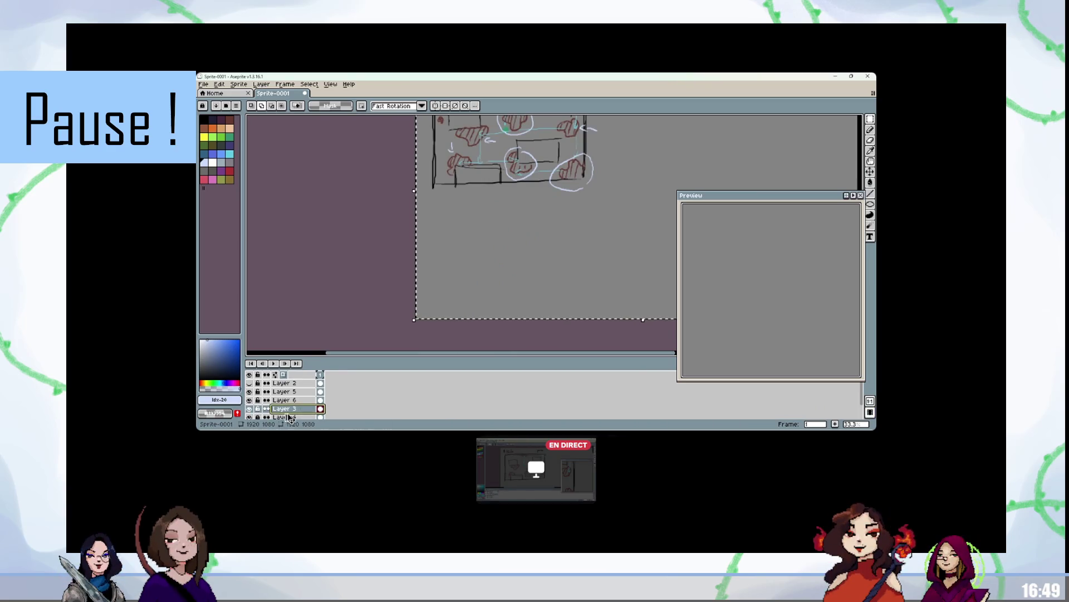
Step: Move the copied sketch onto new Layer 7 and fade it to 43% opacity
key(shift+n)
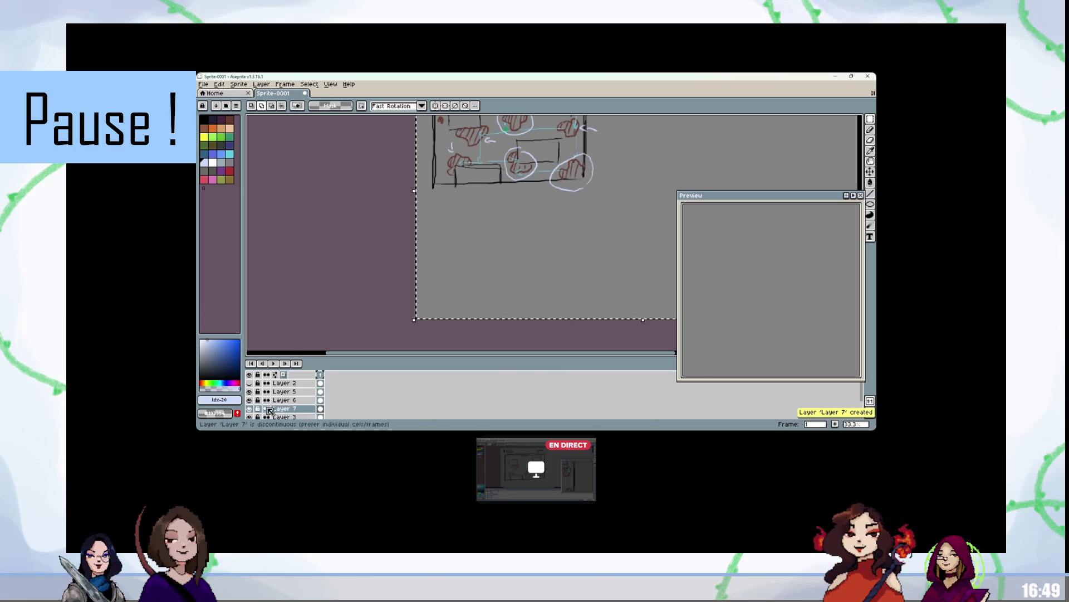
drag(590, 144, 591, 266)
click(289, 408)
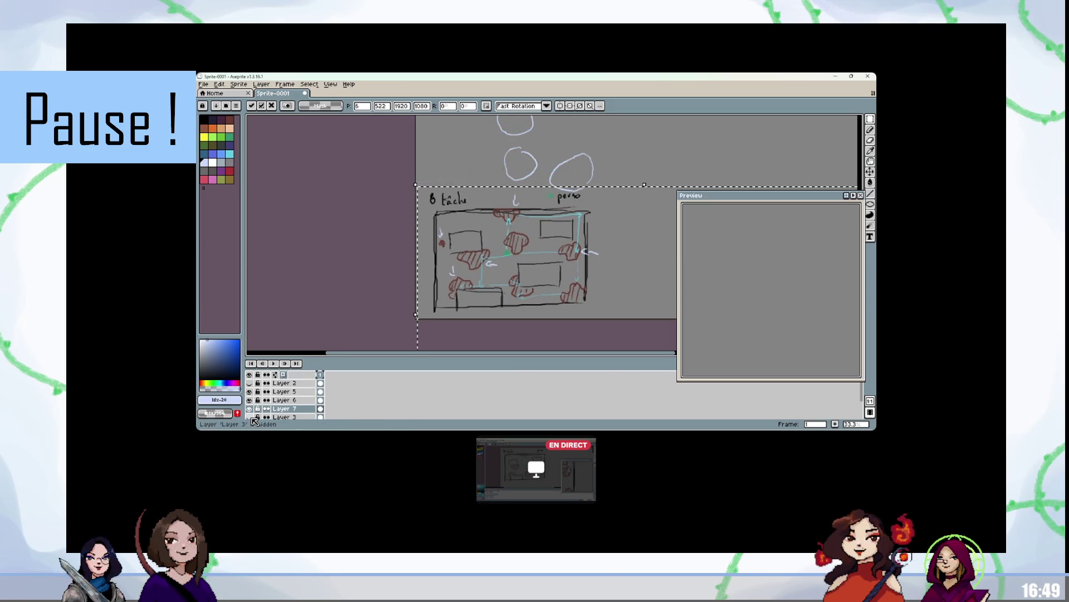
double_click(287, 409)
click(666, 226)
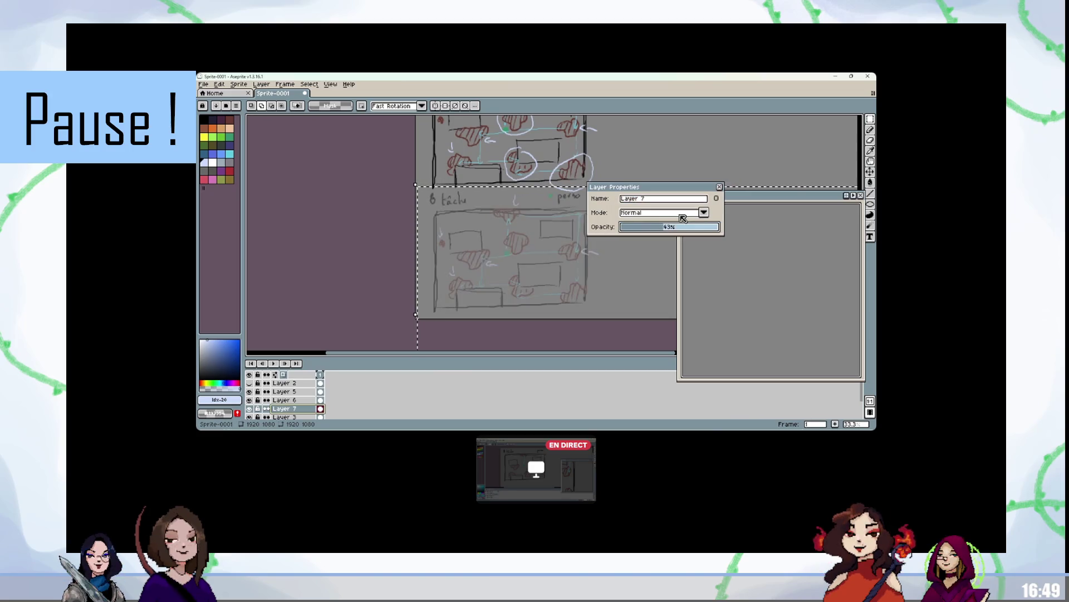
click(719, 186)
Step: Add empty Layer 8 above the faded copy and clear the selection
key(shift+n)
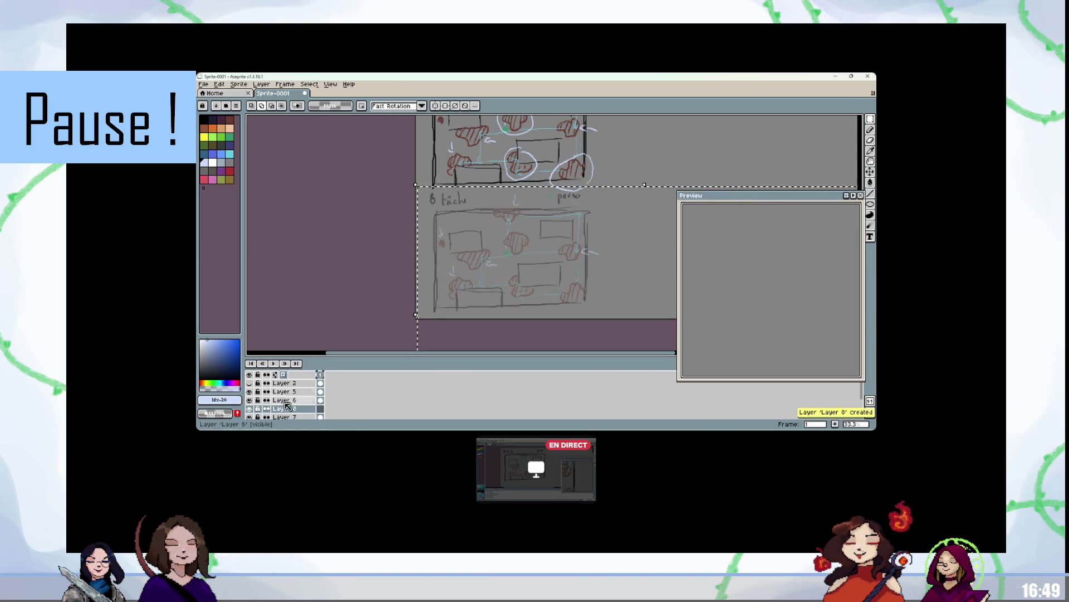
key(ctrl+d)
scroll(515, 260, up, 1)
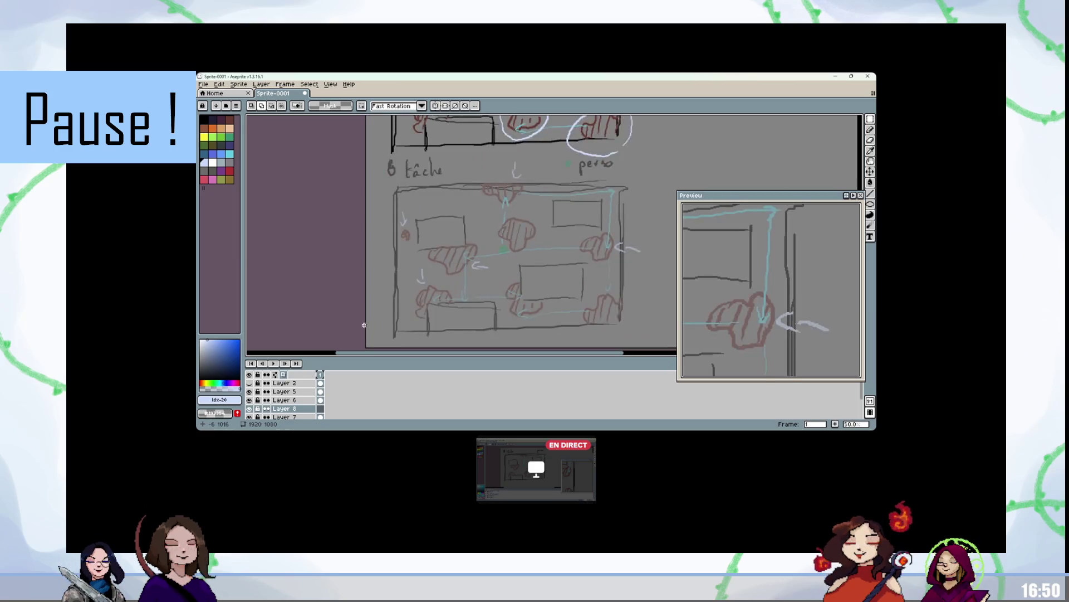
Step: Trace the lower room's outer walls and its three boxes in black
drag(395, 192, 392, 326)
key(ctrl+z)
click(204, 118)
mouse_move(395, 195)
mouse_down()
mouse_move(394, 329)
mouse_move(521, 335)
mouse_move(625, 288)
mouse_move(602, 191)
mouse_move(394, 191)
mouse_move(416, 251)
mouse_move(470, 251)
mouse_move(418, 249)
mouse_up()
drag(428, 308, 428, 335)
mouse_move(426, 307)
mouse_down()
mouse_move(479, 303)
mouse_move(494, 335)
mouse_up()
mouse_move(523, 264)
mouse_down()
mouse_move(585, 299)
mouse_move(515, 265)
mouse_up()
mouse_move(552, 198)
mouse_down()
mouse_move(551, 228)
mouse_move(602, 200)
mouse_move(552, 199)
mouse_up()
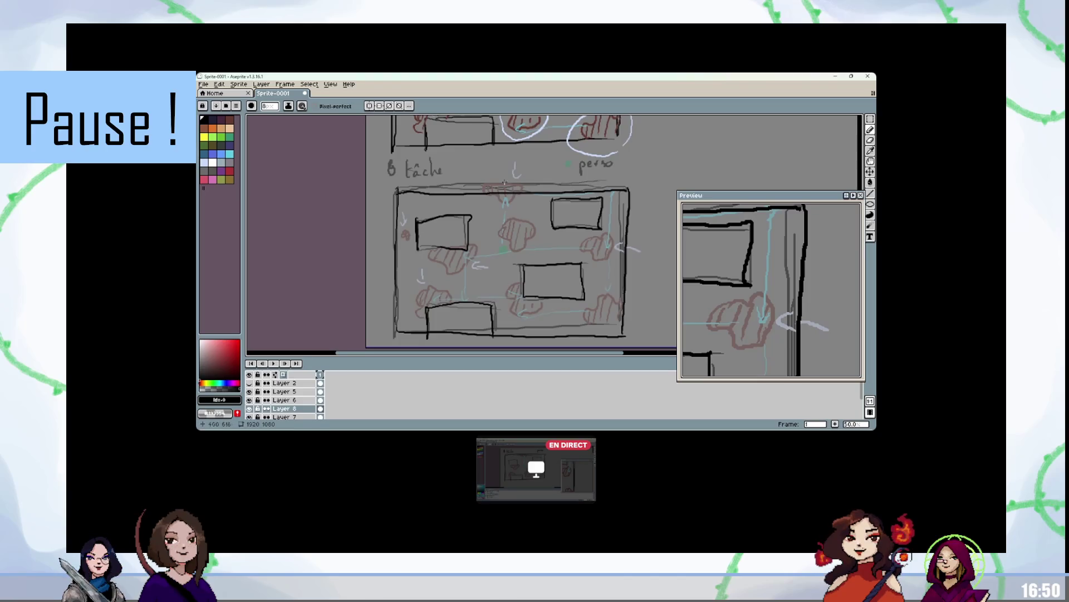
Step: Draw dark-red stains along the top wall, left side and right, then hide the guide sketch
click(229, 119)
mouse_move(481, 199)
mouse_down()
mouse_move(522, 208)
mouse_move(496, 197)
mouse_up()
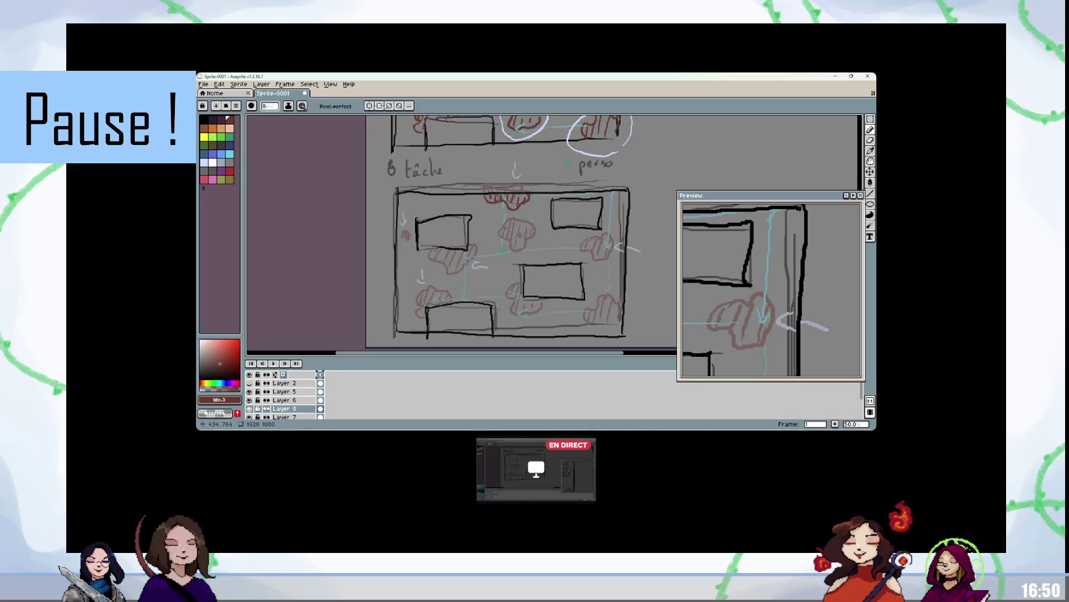
mouse_move(426, 257)
mouse_down()
mouse_move(454, 272)
mouse_move(466, 257)
mouse_up()
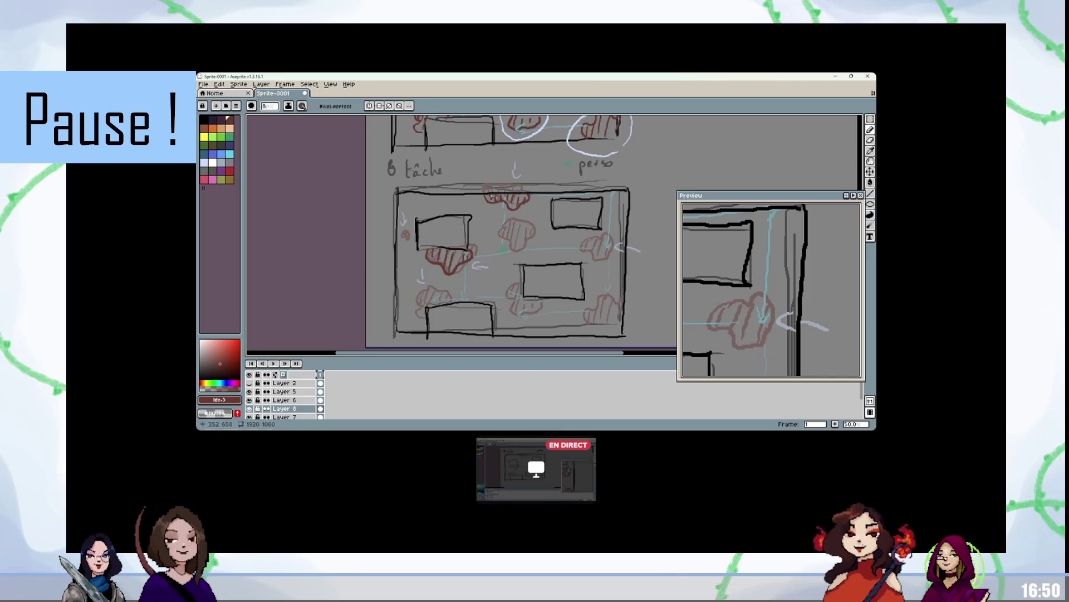
mouse_move(423, 315)
mouse_down()
mouse_move(418, 303)
mouse_move(440, 293)
mouse_up()
drag(406, 235, 411, 229)
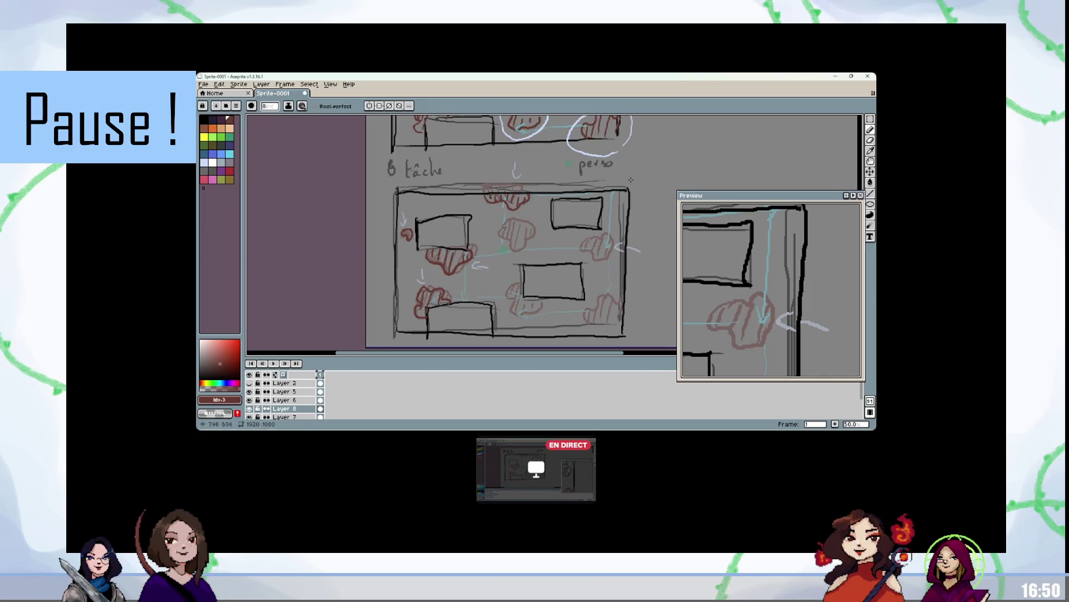
scroll(631, 179, up, 3)
scroll(576, 260, down, 3)
mouse_move(575, 261)
mouse_down()
mouse_move(601, 272)
mouse_move(603, 243)
mouse_move(582, 256)
mouse_move(602, 266)
mouse_up()
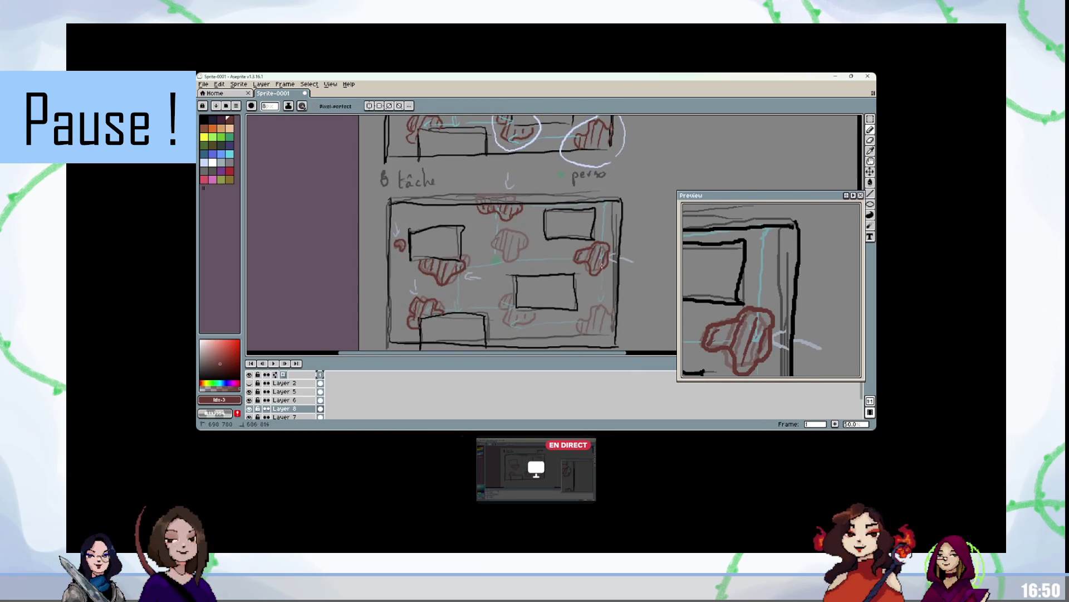
click(250, 417)
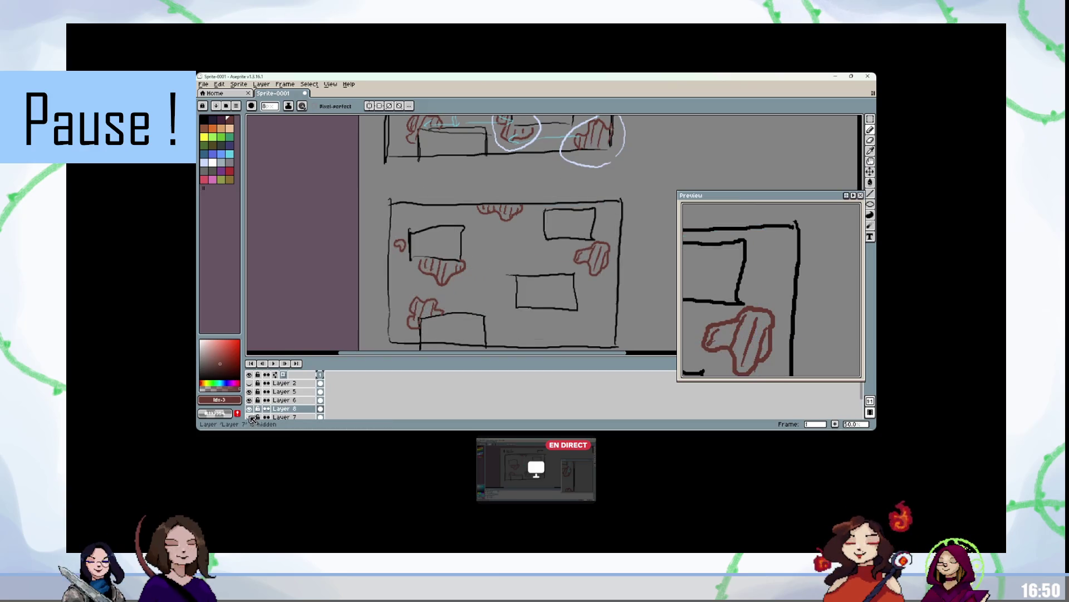
Step: Add Layer 9 above Layer 6 and place a green start dot in the room's centre
click(261, 400)
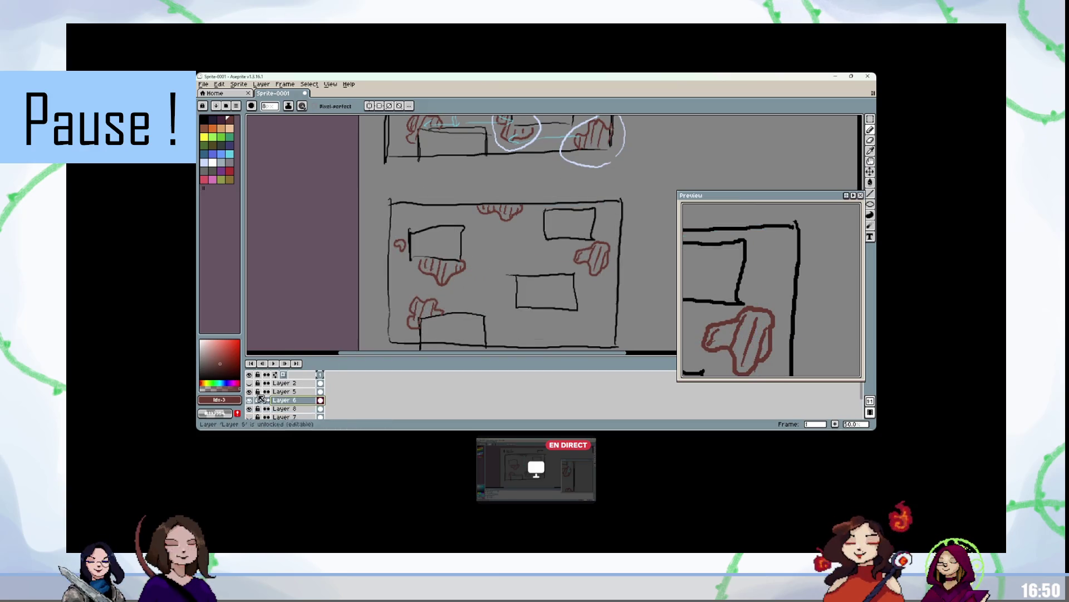
key(shift+n)
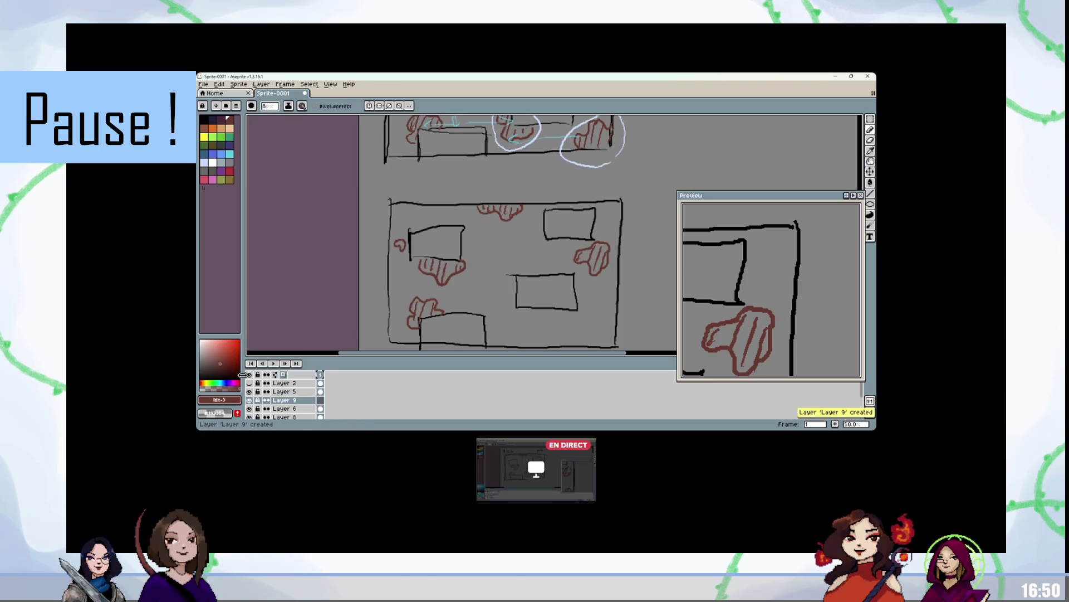
click(221, 137)
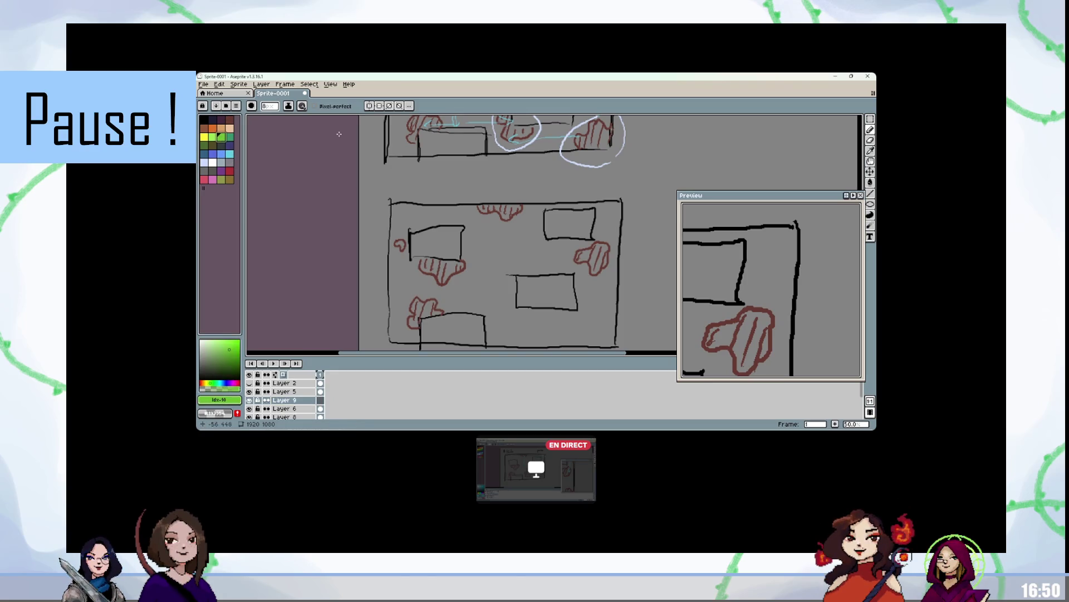
click(498, 265)
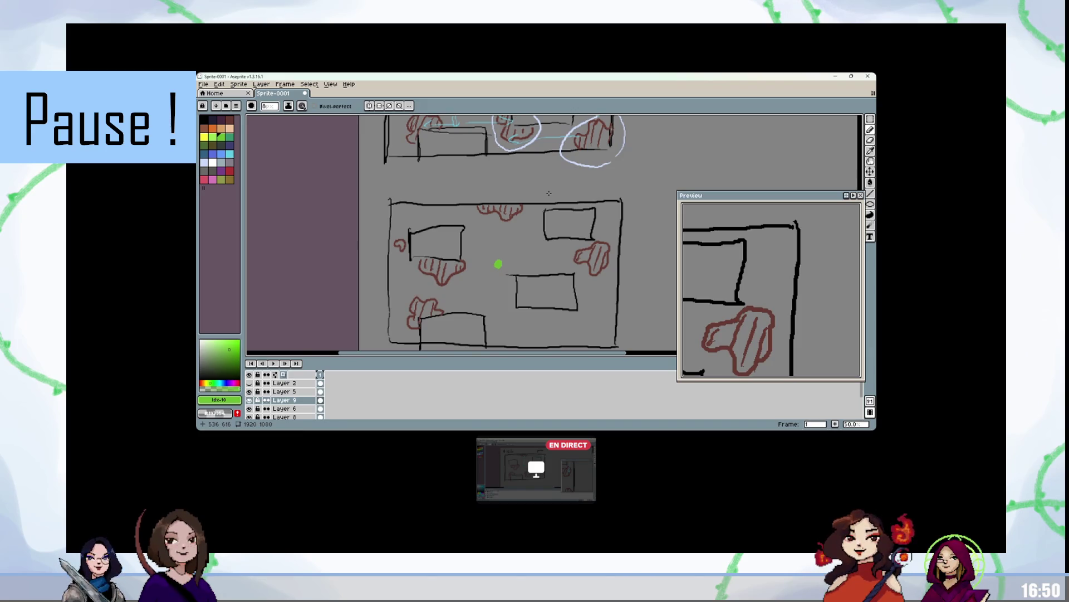
Step: Draw green arrowed paths from the dot up, left, down the left side and across, redoing one stroke
drag(499, 257, 500, 221)
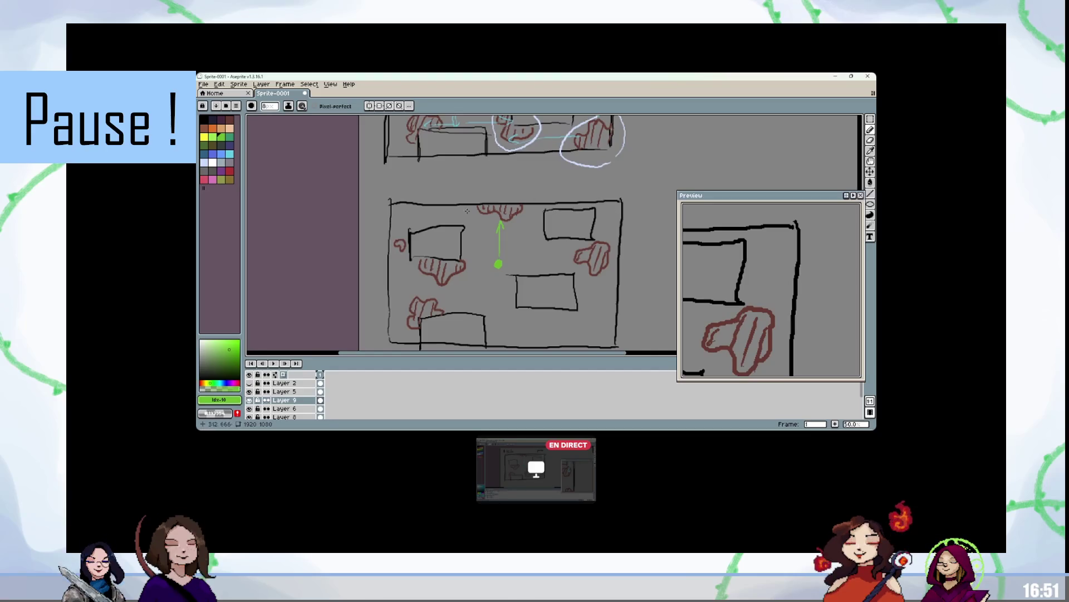
mouse_move(477, 209)
mouse_down()
mouse_move(403, 210)
mouse_move(401, 244)
mouse_up()
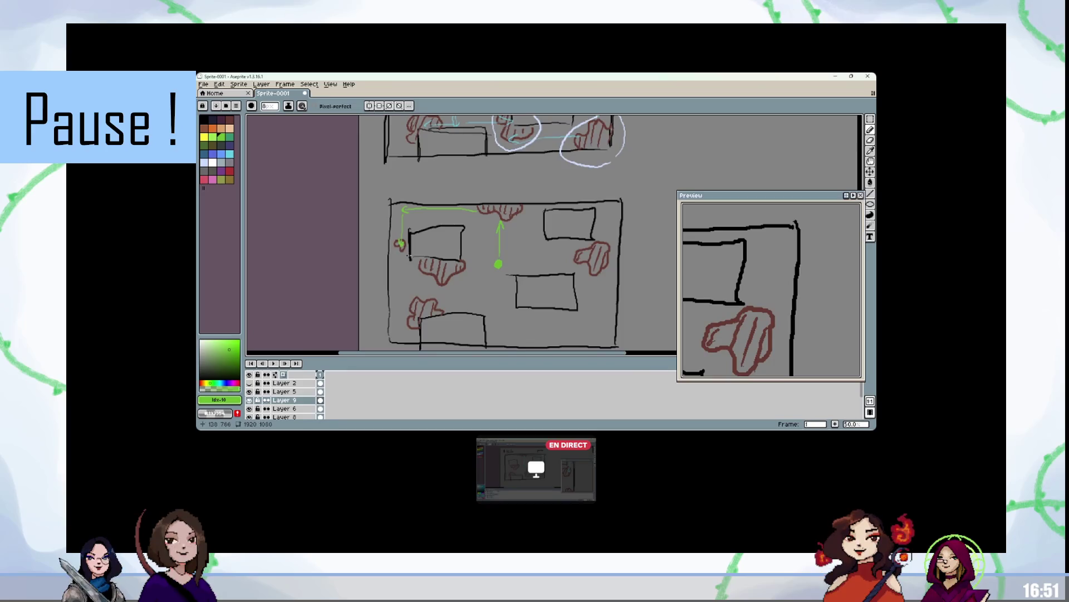
mouse_move(400, 245)
mouse_down()
mouse_move(401, 336)
mouse_move(418, 335)
mouse_up()
drag(416, 333, 417, 307)
key(ctrl+z)
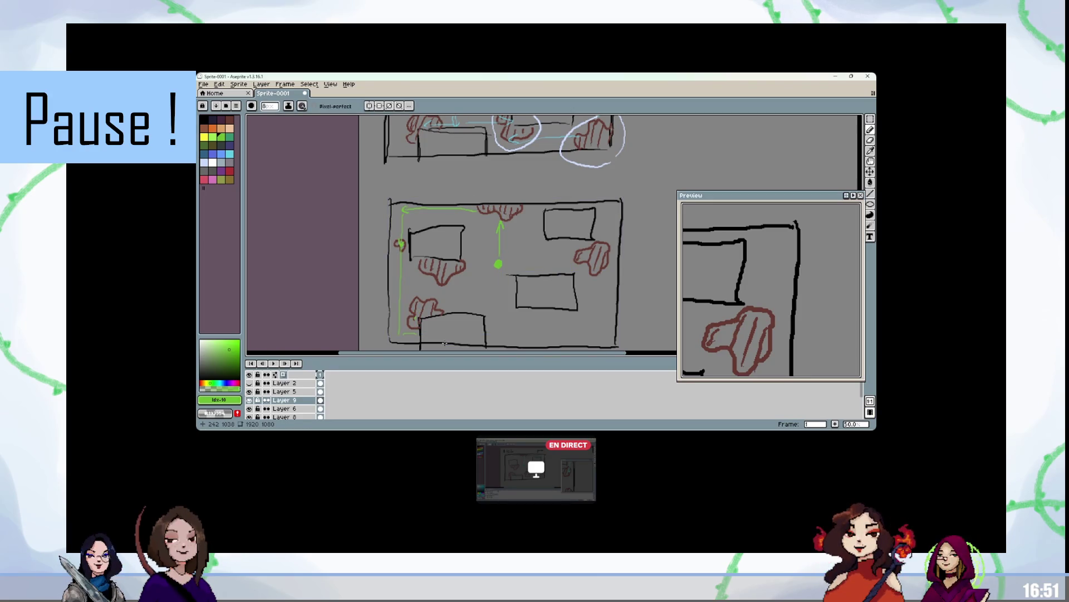
mouse_move(415, 330)
mouse_down()
mouse_move(418, 263)
mouse_move(590, 254)
mouse_up()
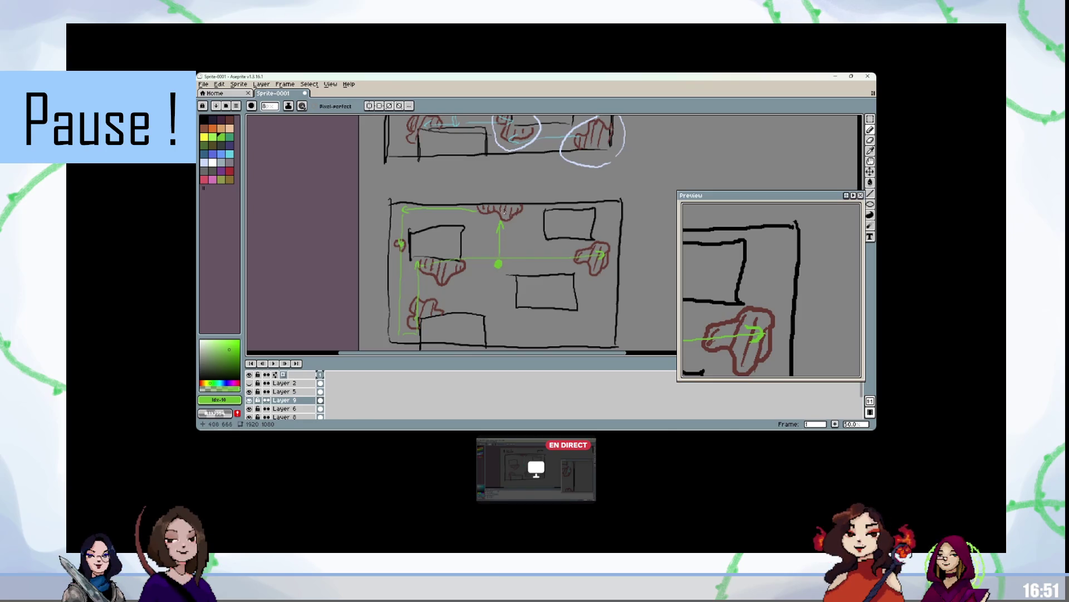
mouse_move(513, 206)
mouse_down()
mouse_move(609, 209)
mouse_move(602, 260)
mouse_move(501, 261)
mouse_move(431, 309)
mouse_up()
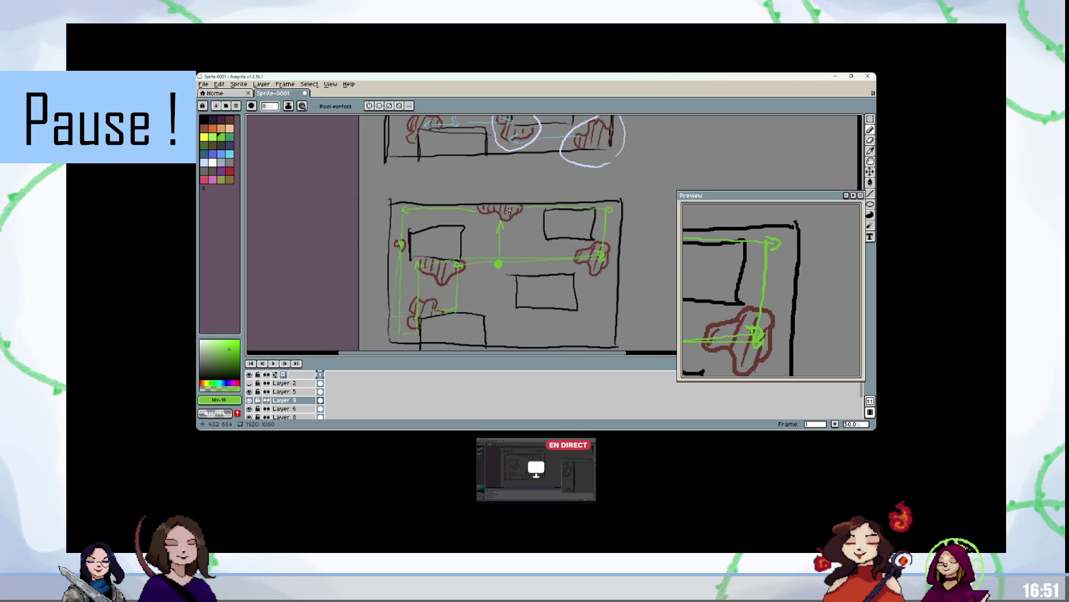
Step: Briefly show and hide the faded guide sketch and bring the upper rooms into view
scroll(401, 216, down, 1)
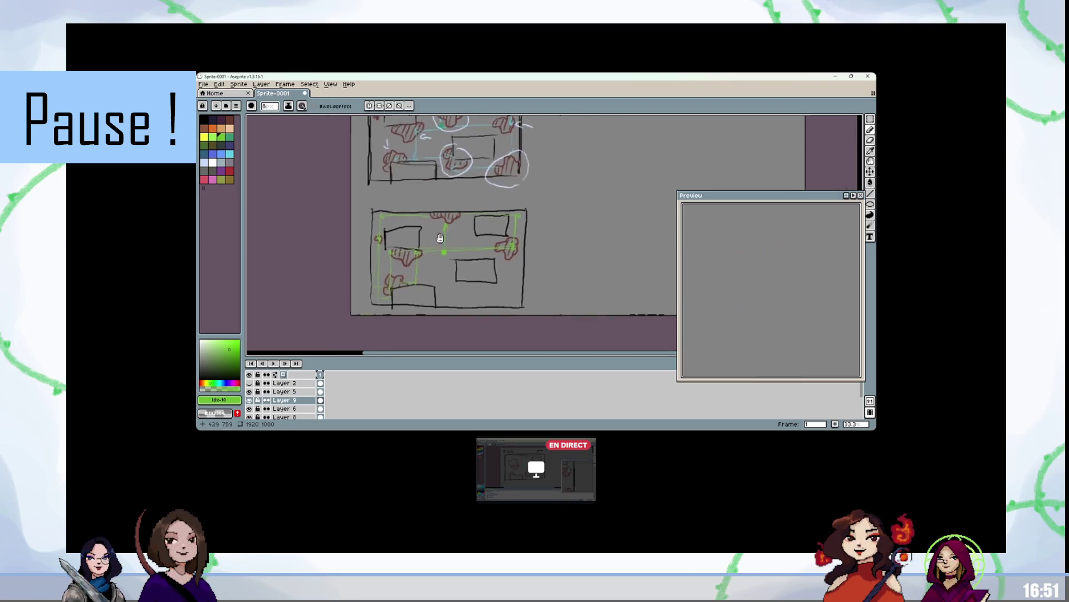
scroll(267, 412, down, 2)
click(250, 409)
click(250, 409)
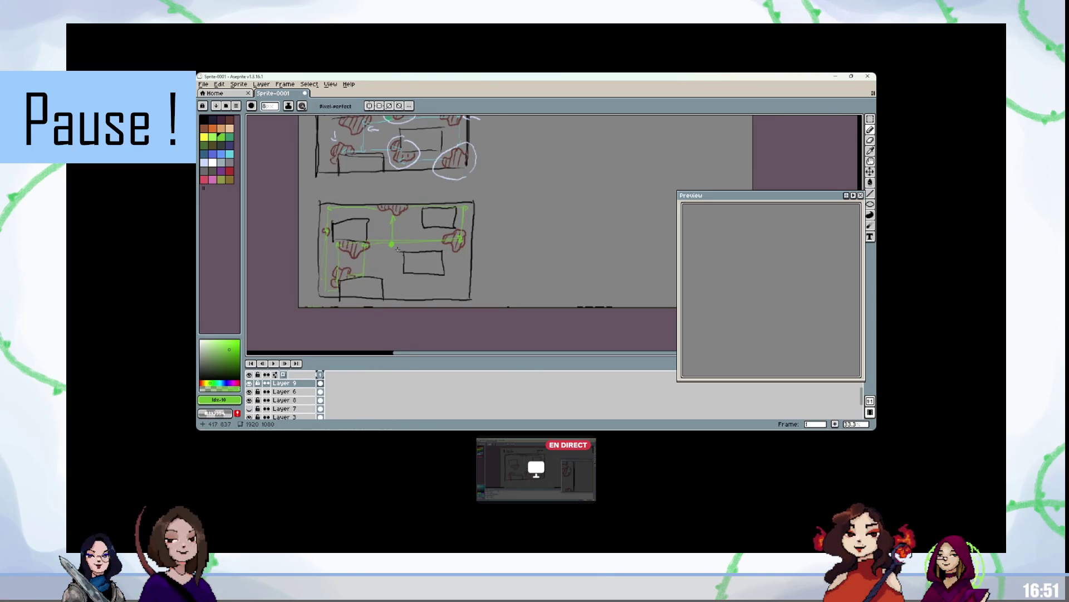
scroll(511, 233, up, 2)
drag(510, 232, 455, 344)
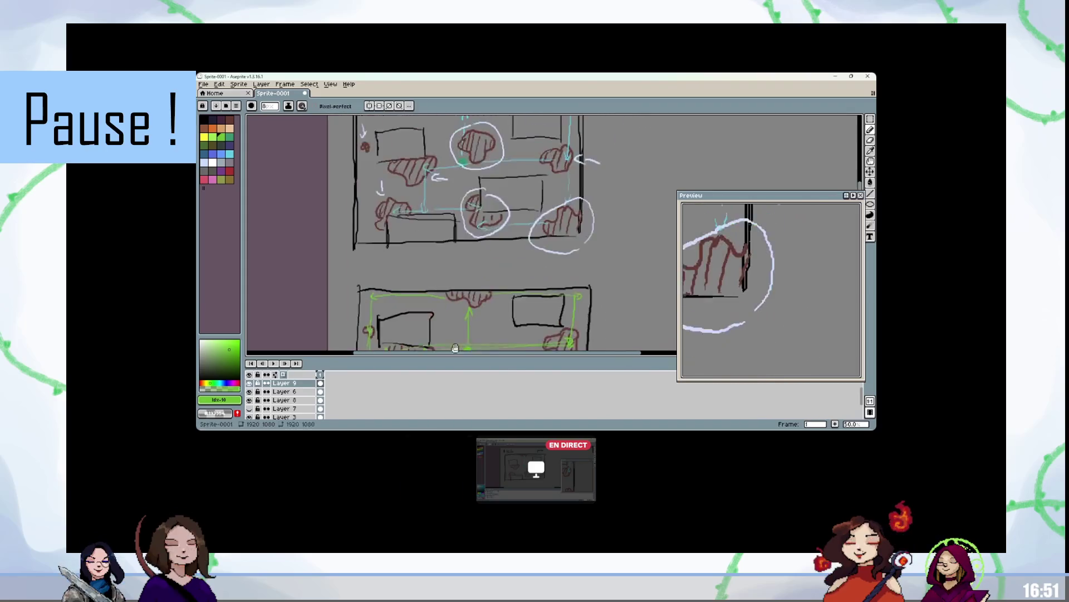
scroll(488, 252, down, 1)
scroll(488, 251, up, 1)
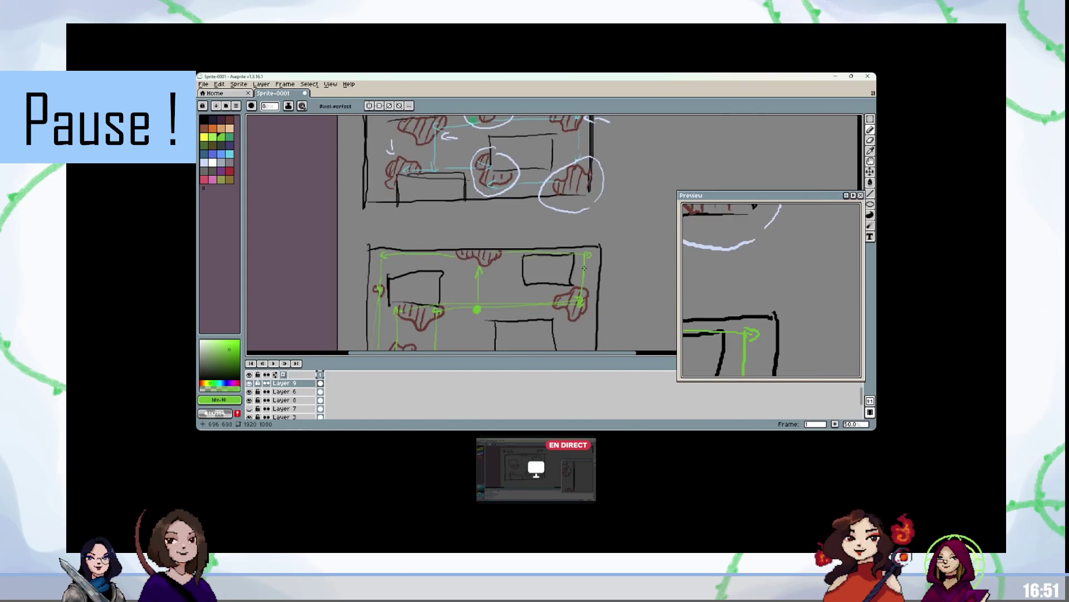
scroll(584, 268, down, 1)
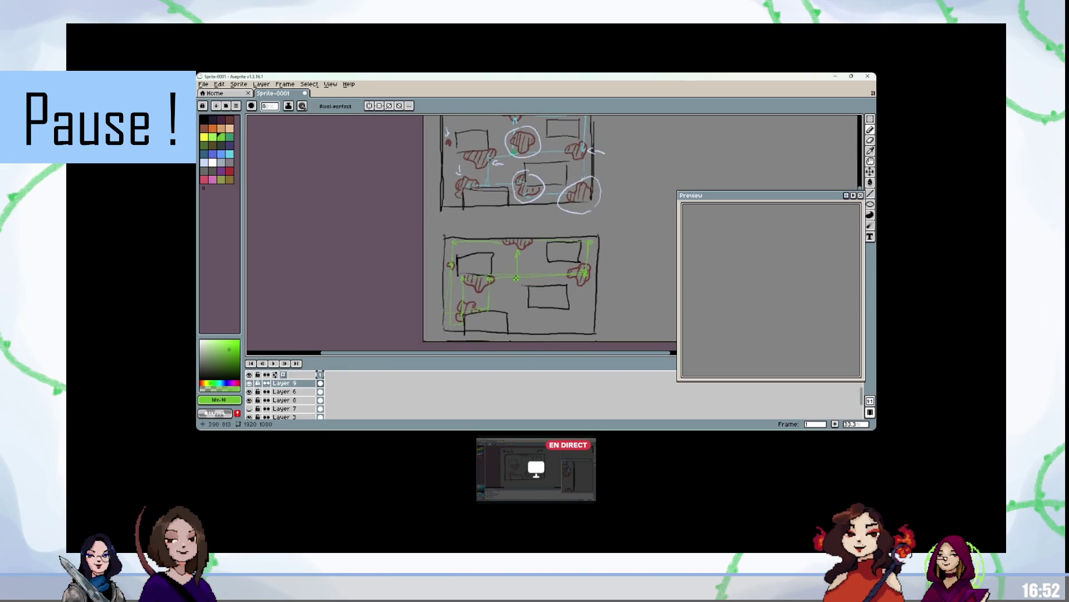
scroll(516, 278, right, 1)
drag(518, 280, 510, 277)
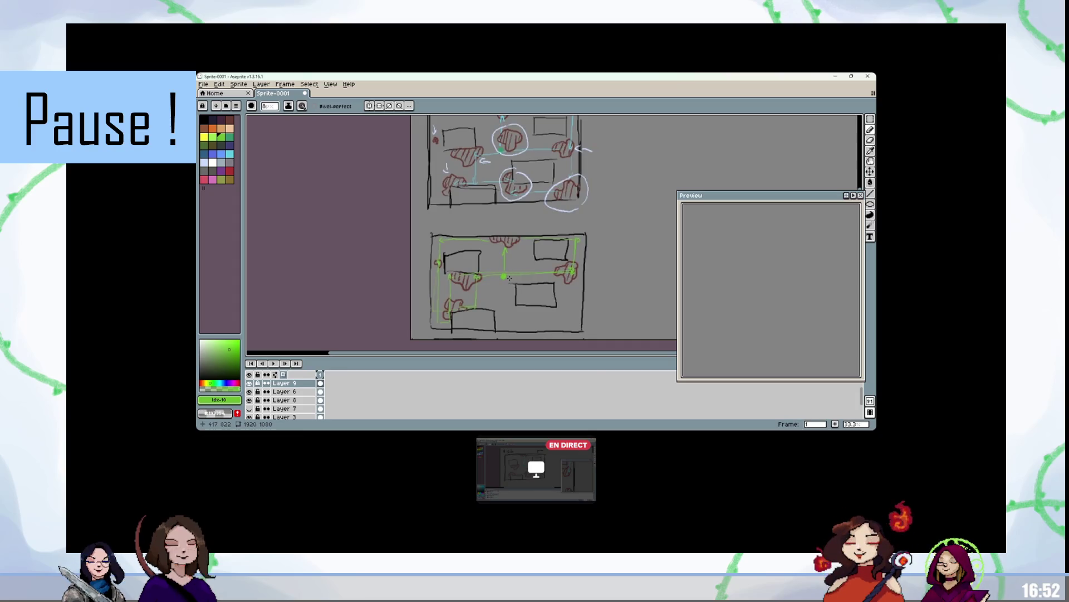
scroll(509, 278, down, 2)
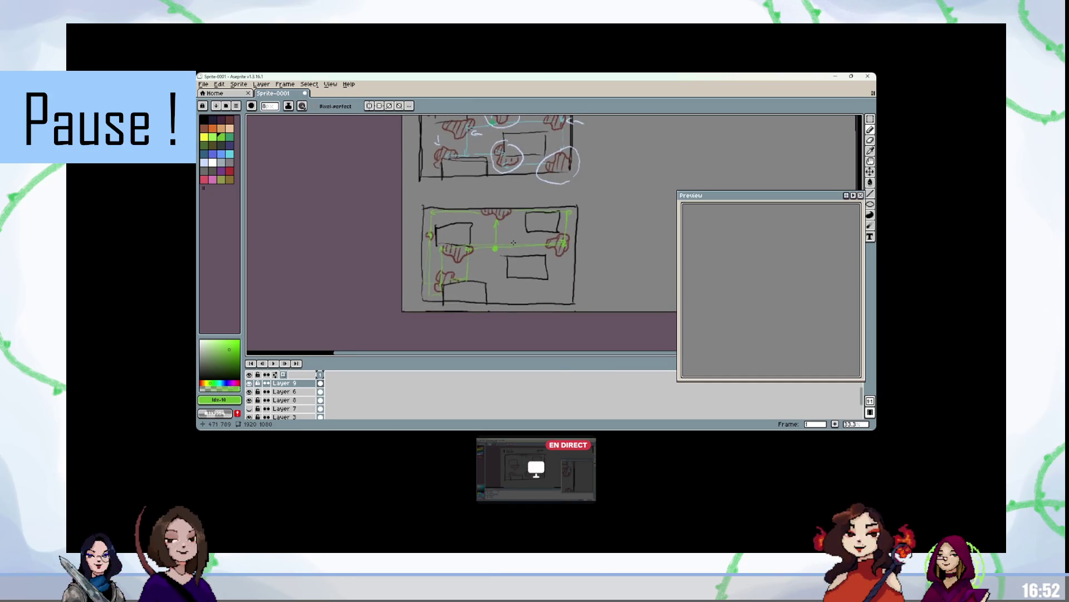
scroll(513, 243, up, 1)
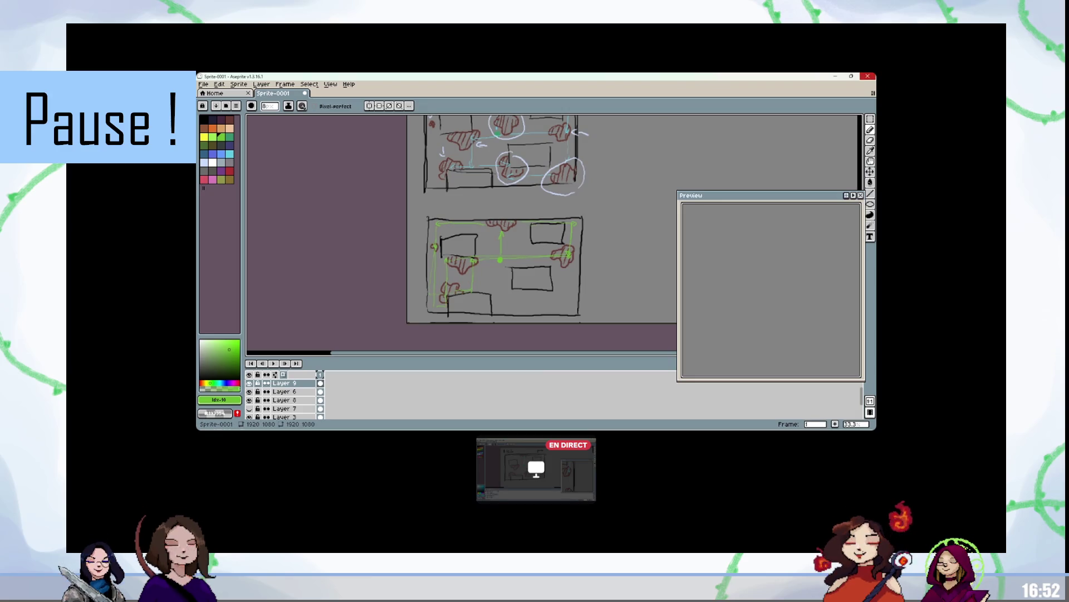
Step: Draw two green arrow strokes above the lower room, undoing the last one
drag(430, 212, 580, 212)
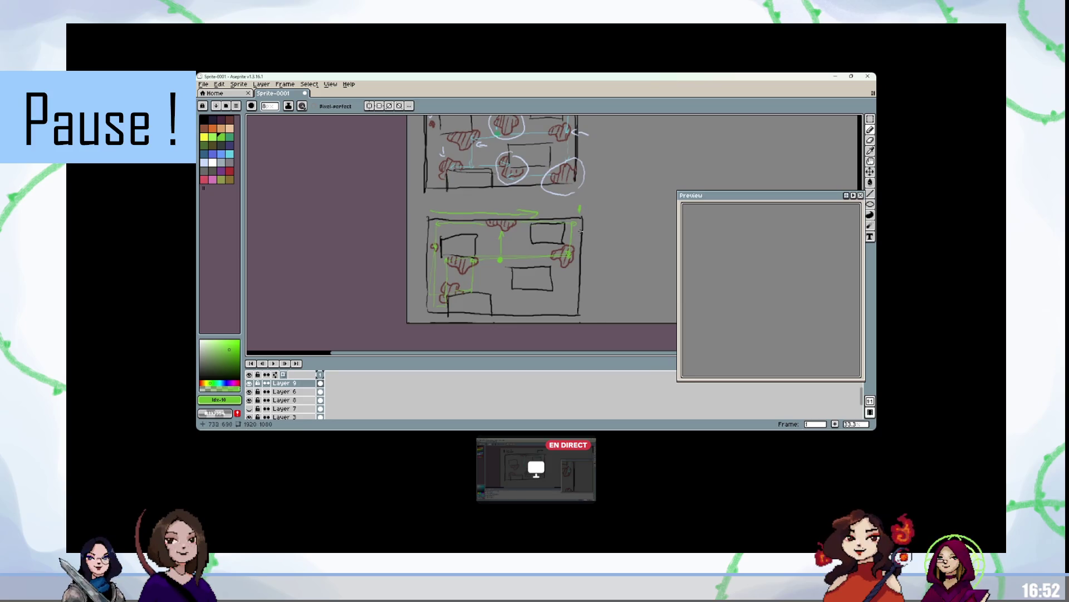
mouse_move(479, 199)
mouse_down()
mouse_move(415, 202)
mouse_move(414, 210)
mouse_up()
key(ctrl+z)
key(ctrl+z)
key(ctrl+z)
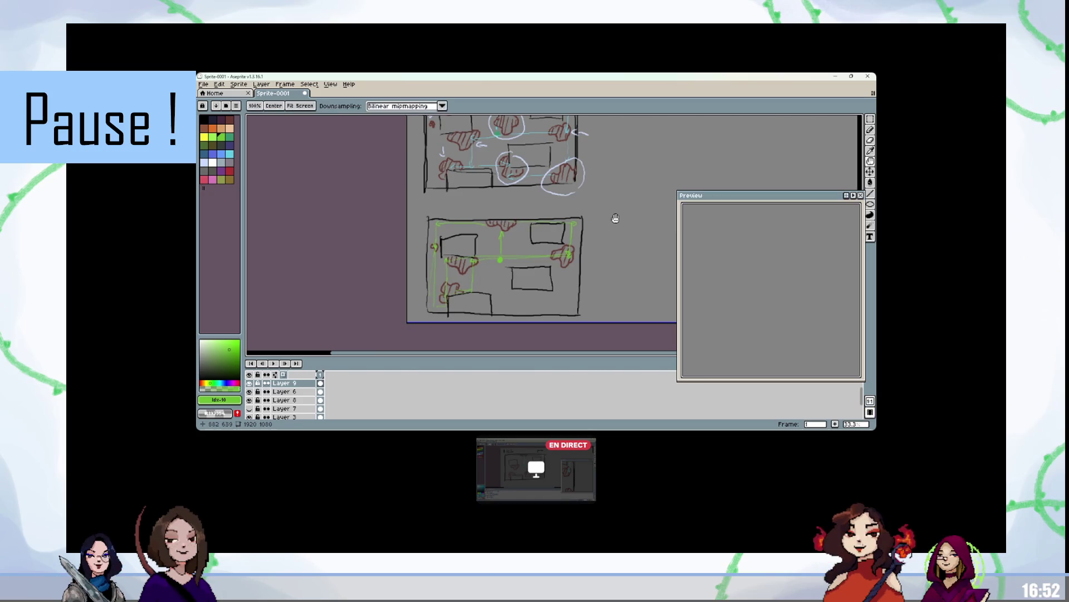
Step: Draw a green left-pointing arrow linking the two room sketches
scroll(543, 255, up, 2)
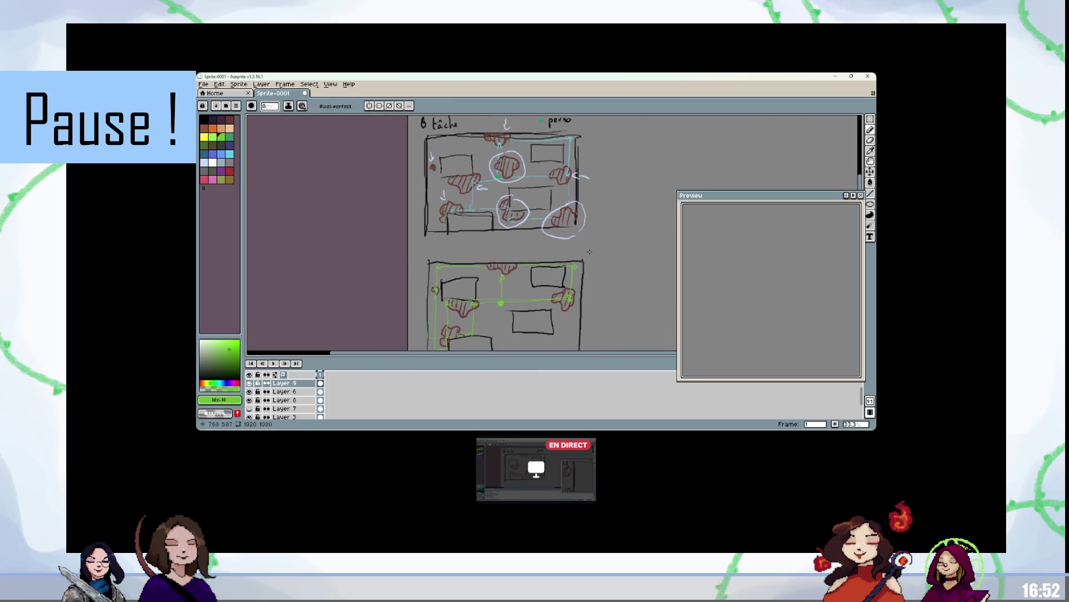
scroll(590, 252, down, 1)
mouse_move(571, 226)
mouse_down()
mouse_move(478, 228)
mouse_move(486, 230)
mouse_up()
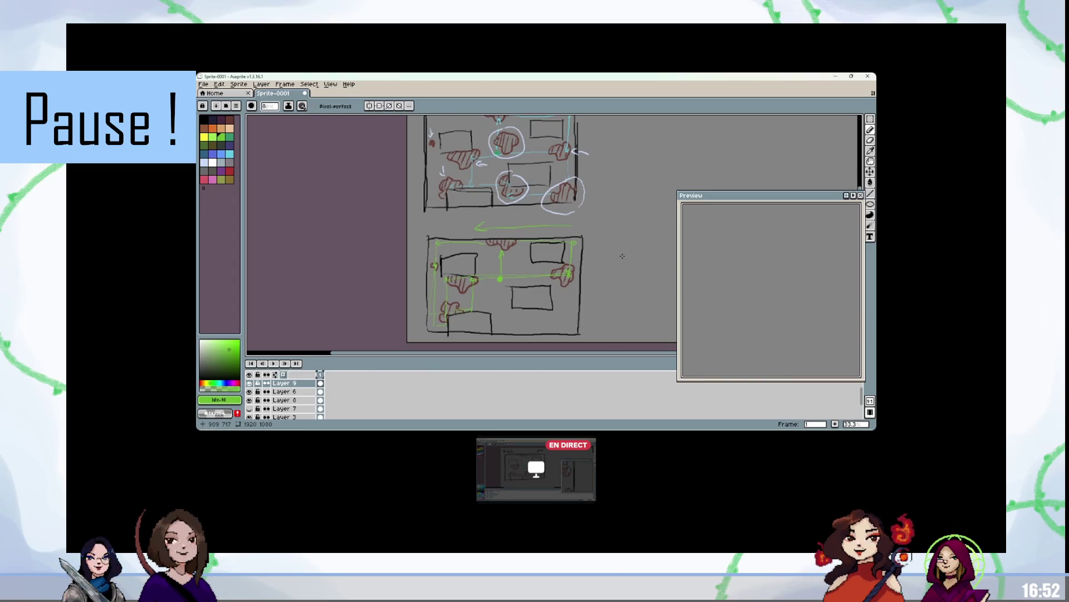
Step: Sketch a new room's walls in black beside the lower room and mark its green start dot
mouse_move(622, 255)
mouse_down()
mouse_move(577, 226)
mouse_move(573, 306)
mouse_up()
key(x)
drag(572, 216, 699, 216)
drag(626, 287, 531, 280)
mouse_move(606, 208)
mouse_down()
mouse_move(586, 298)
mouse_move(485, 299)
mouse_up()
key(x)
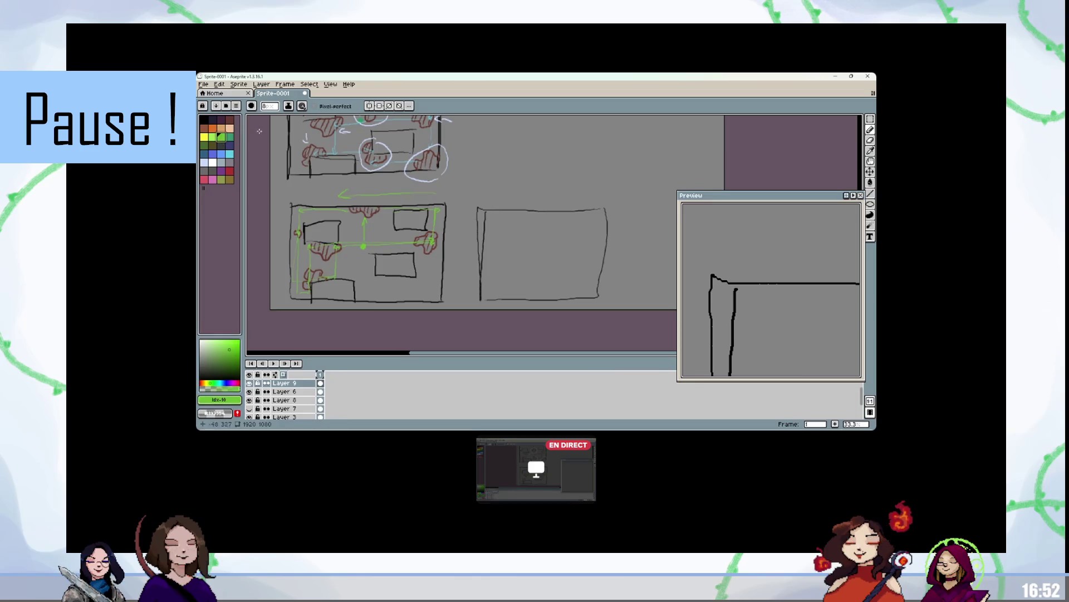
click(487, 261)
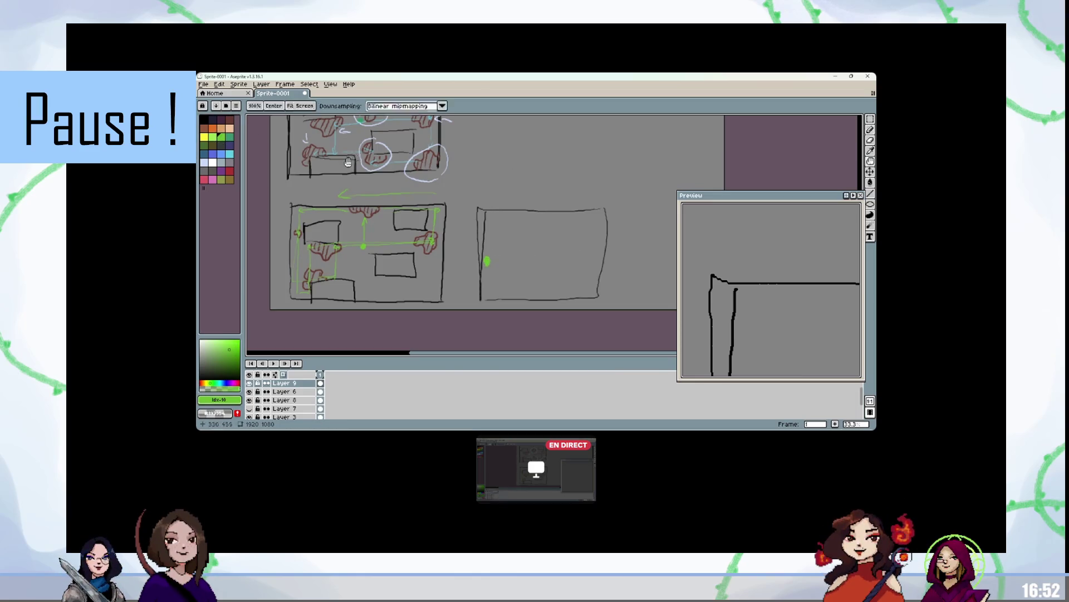
Step: Add black furniture rectangles inside the new room, then red stains
key(x)
key(space)
drag(532, 231, 537, 256)
mouse_move(505, 322)
mouse_down()
mouse_move(538, 320)
mouse_move(538, 330)
mouse_up()
mouse_move(504, 270)
mouse_down()
mouse_move(523, 254)
mouse_move(499, 275)
mouse_up()
key(space)
mouse_move(576, 283)
mouse_down()
mouse_move(563, 296)
mouse_move(583, 271)
mouse_up()
mouse_move(547, 322)
mouse_down()
mouse_move(583, 305)
mouse_move(579, 323)
mouse_move(538, 326)
mouse_move(588, 335)
mouse_up()
click(229, 120)
mouse_move(529, 278)
mouse_down()
mouse_move(551, 285)
mouse_move(532, 277)
mouse_up()
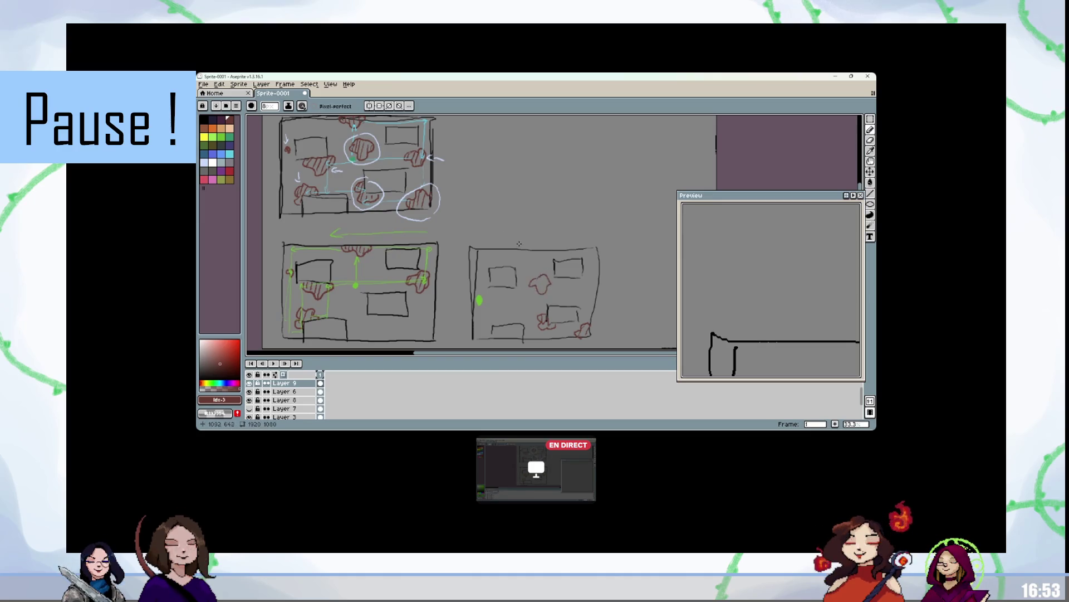
Step: Draw green path lines across the third room and up its left side, plus small extra strokes
click(221, 137)
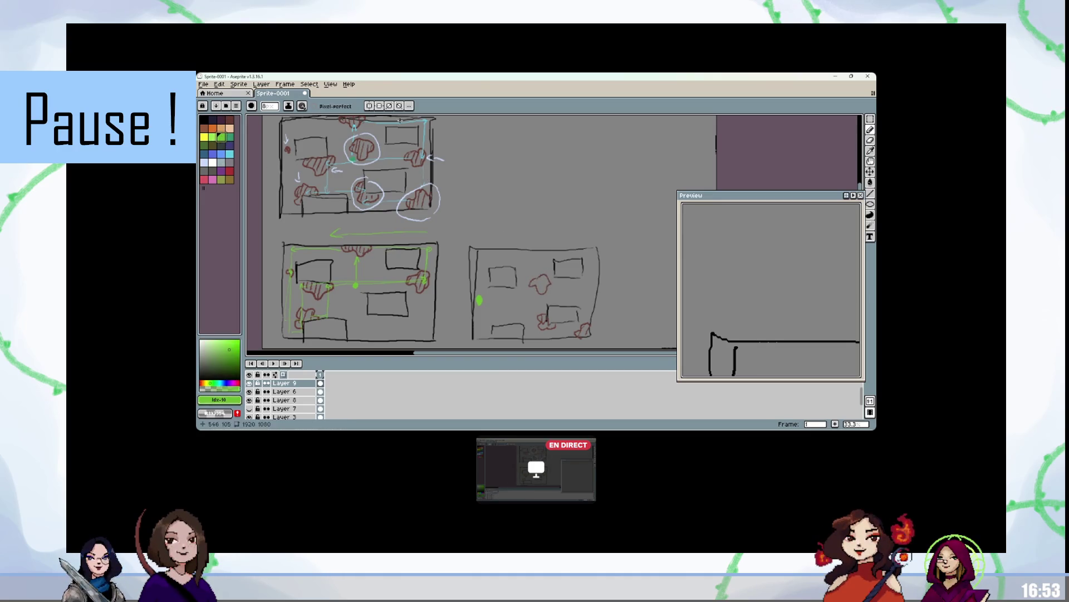
mouse_move(493, 299)
mouse_down()
mouse_move(592, 299)
mouse_move(585, 332)
mouse_up()
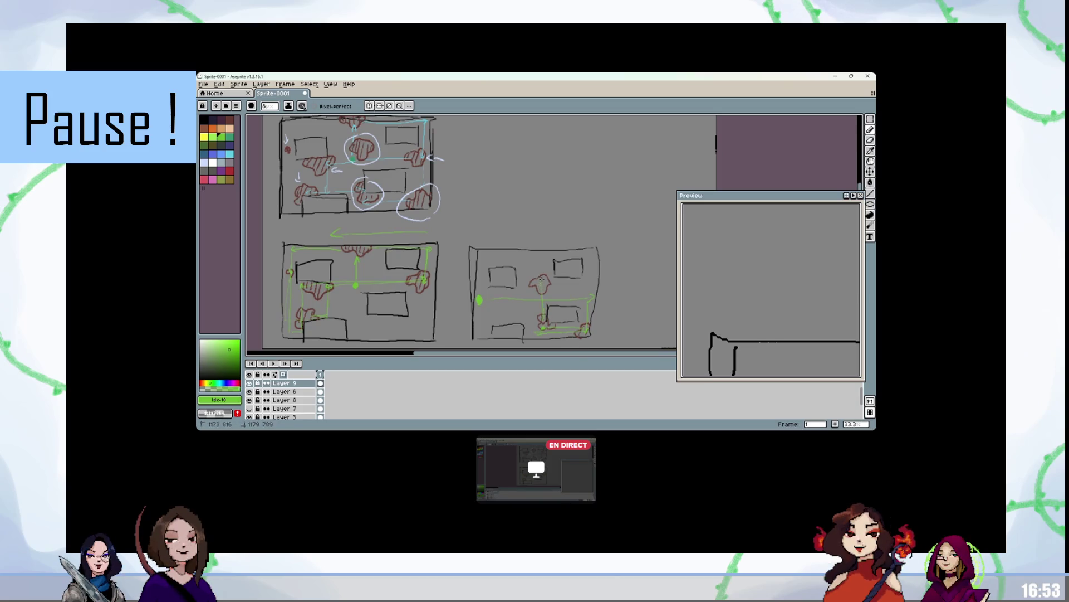
drag(478, 300, 477, 249)
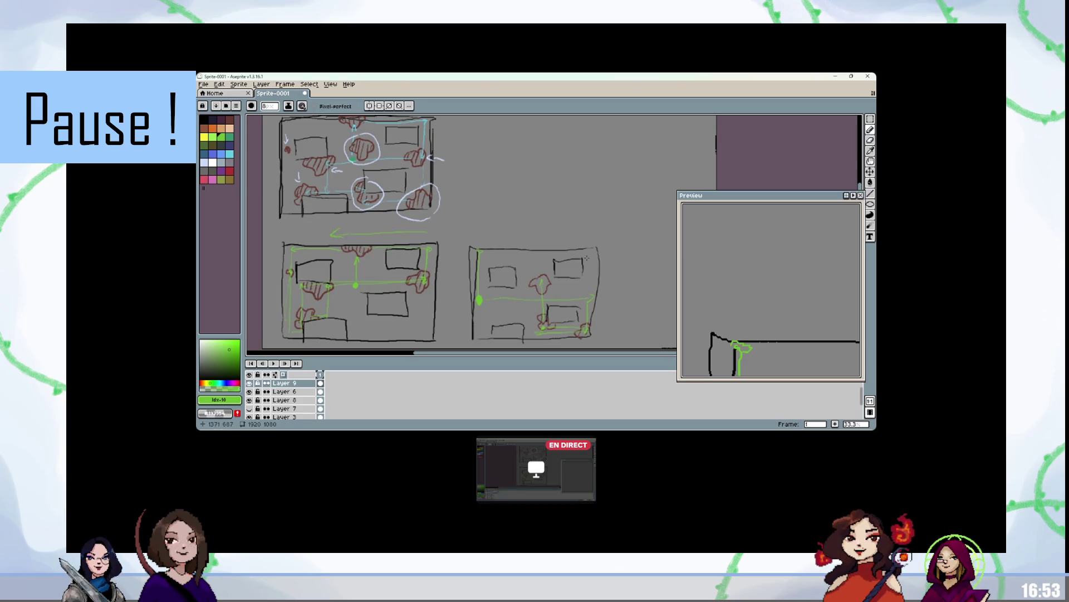
drag(585, 333, 586, 334)
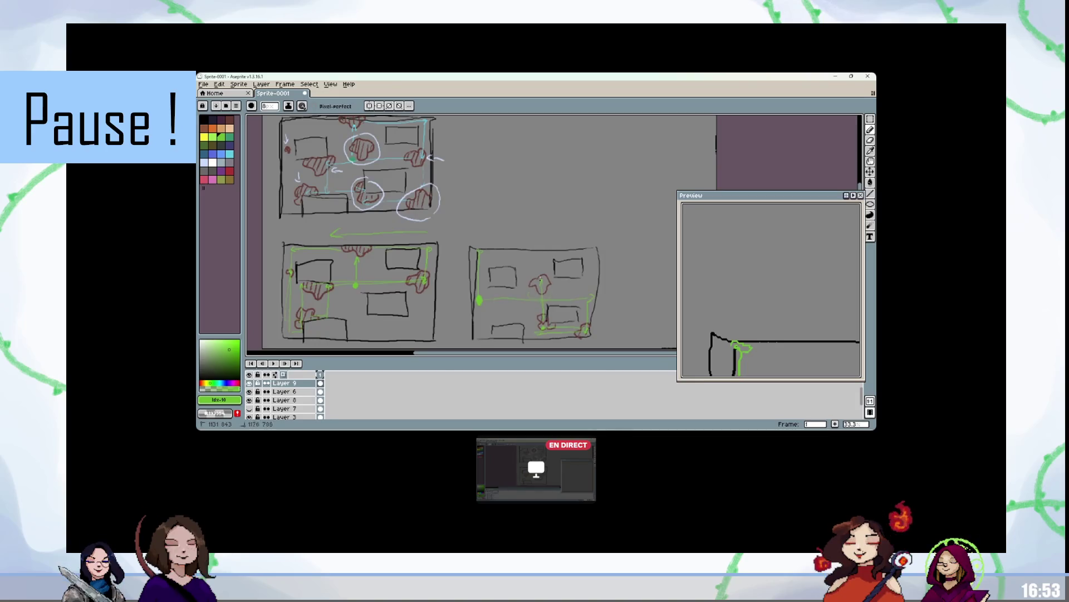
drag(542, 297, 551, 300)
drag(496, 328, 494, 286)
scroll(373, 205, down, 1)
Step: Centre the whole sheet of room sketches and zoom out to 25%
mouse_move(373, 205)
mouse_down()
mouse_move(493, 211)
mouse_move(445, 253)
mouse_move(429, 213)
mouse_up()
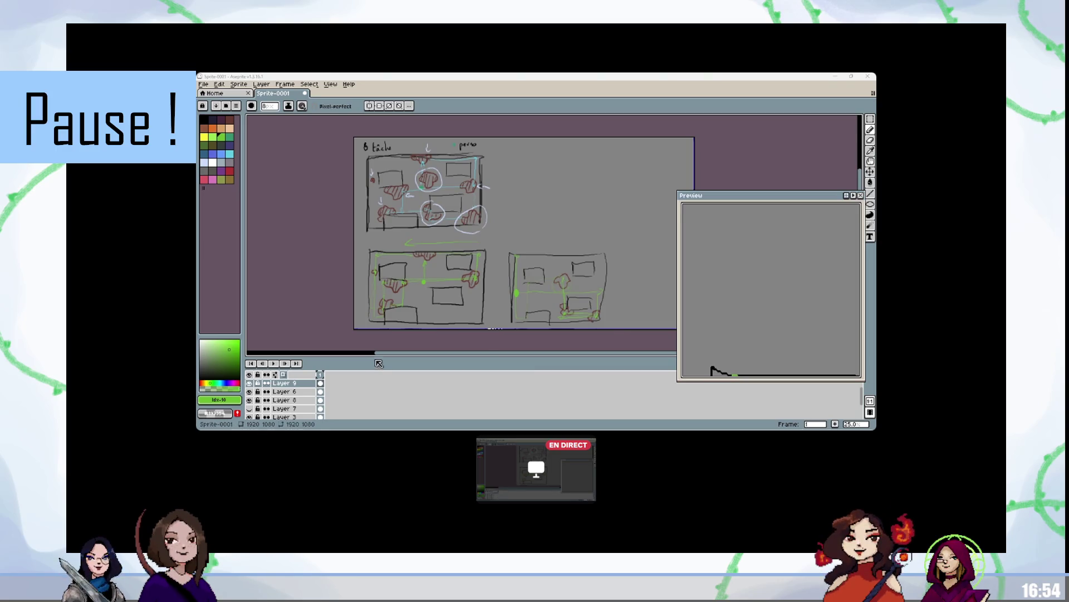
key(v)
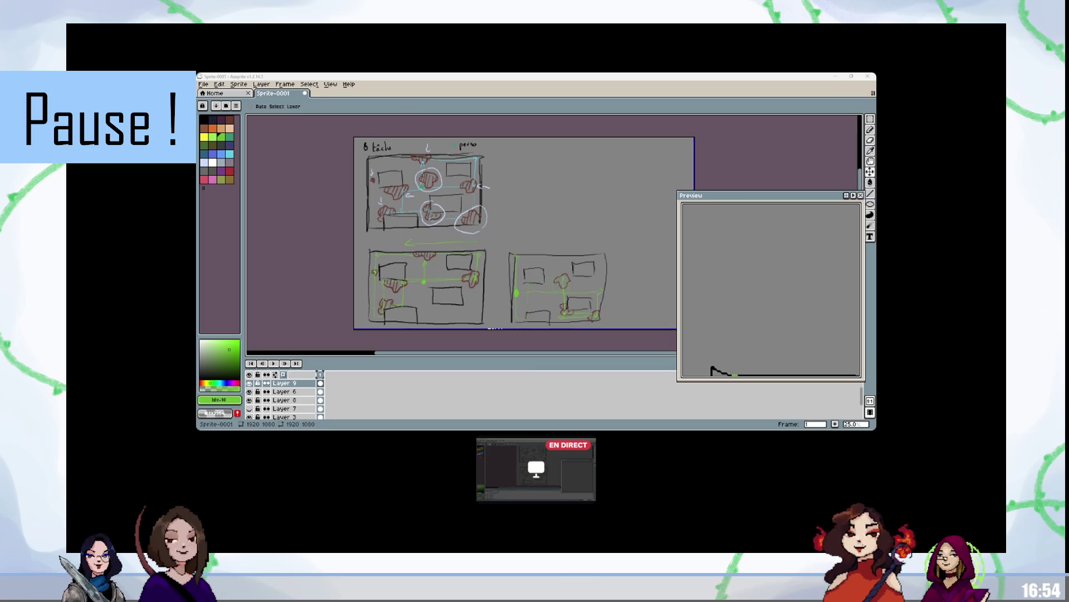
key(b)
scroll(453, 382, up, 1)
scroll(395, 286, up, 2)
scroll(434, 287, down, 1)
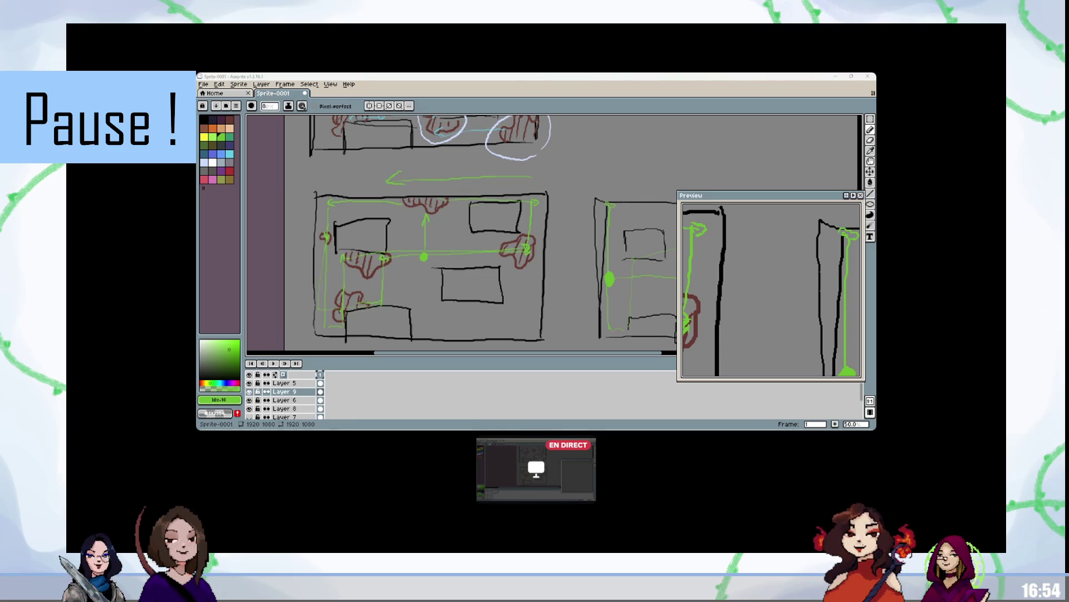
scroll(436, 271, down, 2)
scroll(277, 410, down, 1)
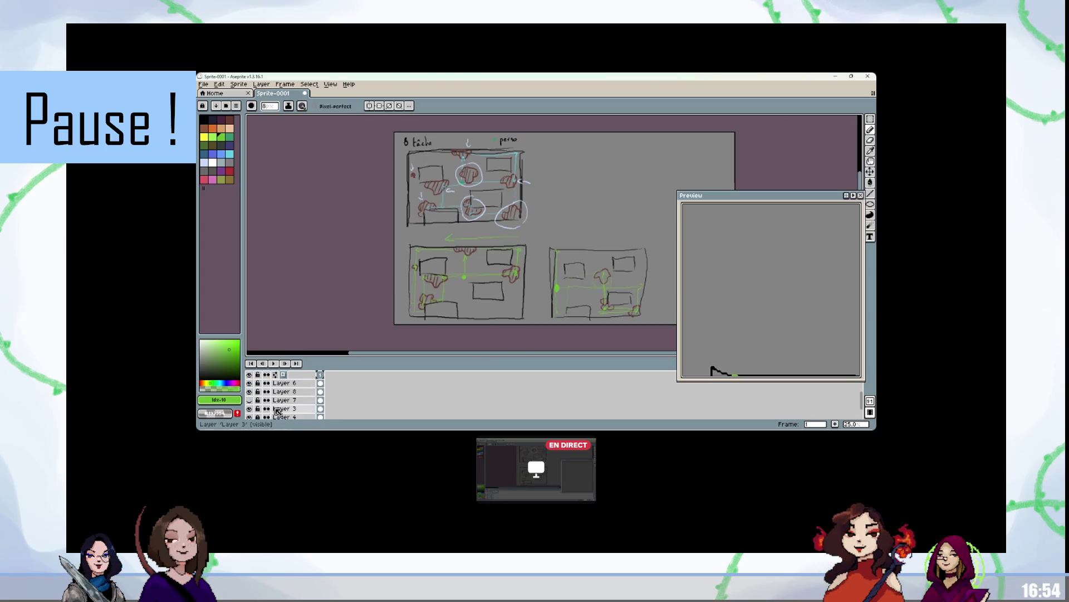
scroll(277, 411, down, 1)
Step: Select Layers 5, 9 and 6 together and show their layer options, including merge and flatten
click(283, 407)
scroll(284, 406, up, 4)
drag(288, 391, 301, 408)
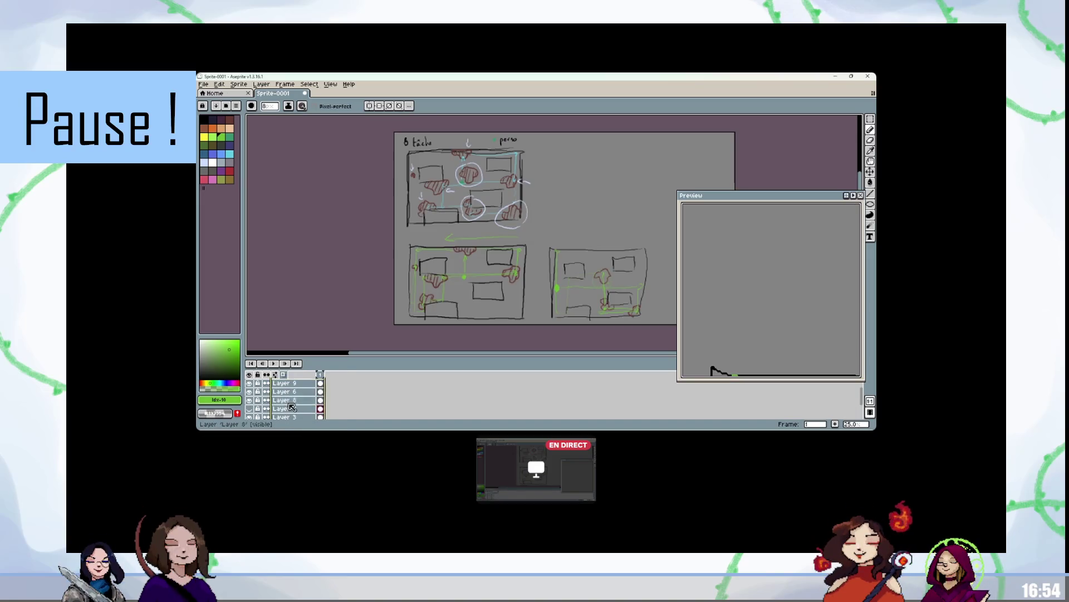
right_click(289, 393)
mouse_move(326, 393)
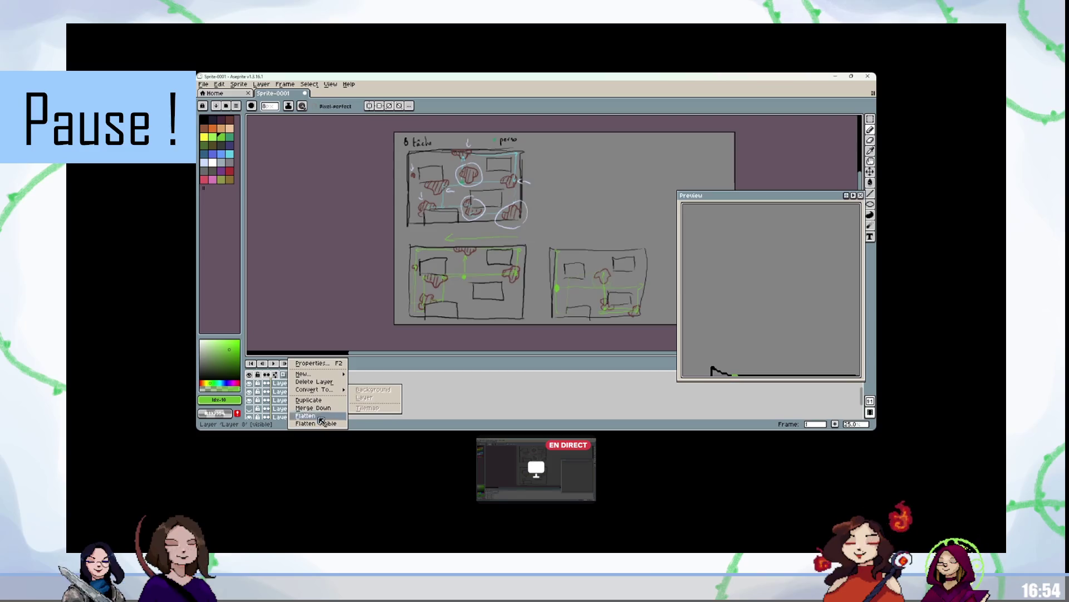
mouse_move(480, 279)
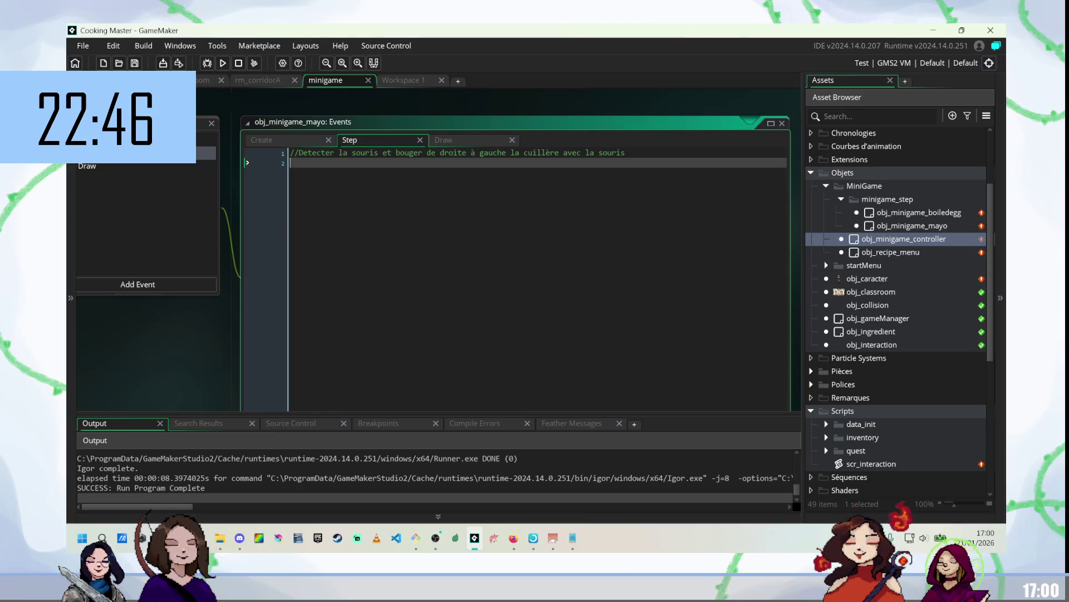
Step: Switch from GameMaker back to the live view of the Aseprite room sketch
key(alt+Tab)
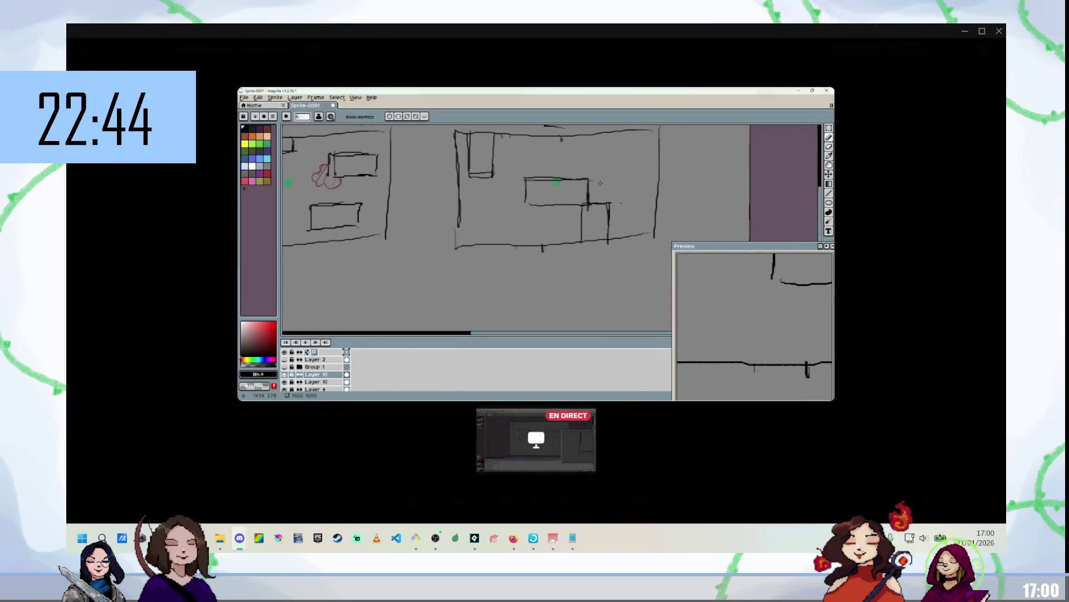
Step: Show the sketch fullscreen, draw a short vertical black wall line in room 2, and choose red
click(986, 495)
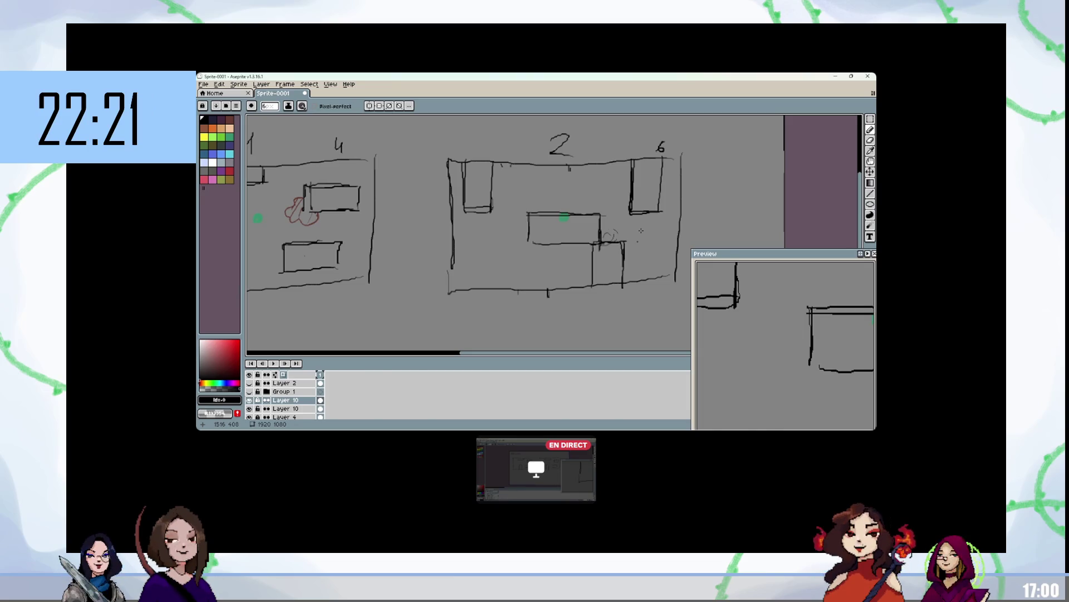
mouse_move(952, 358)
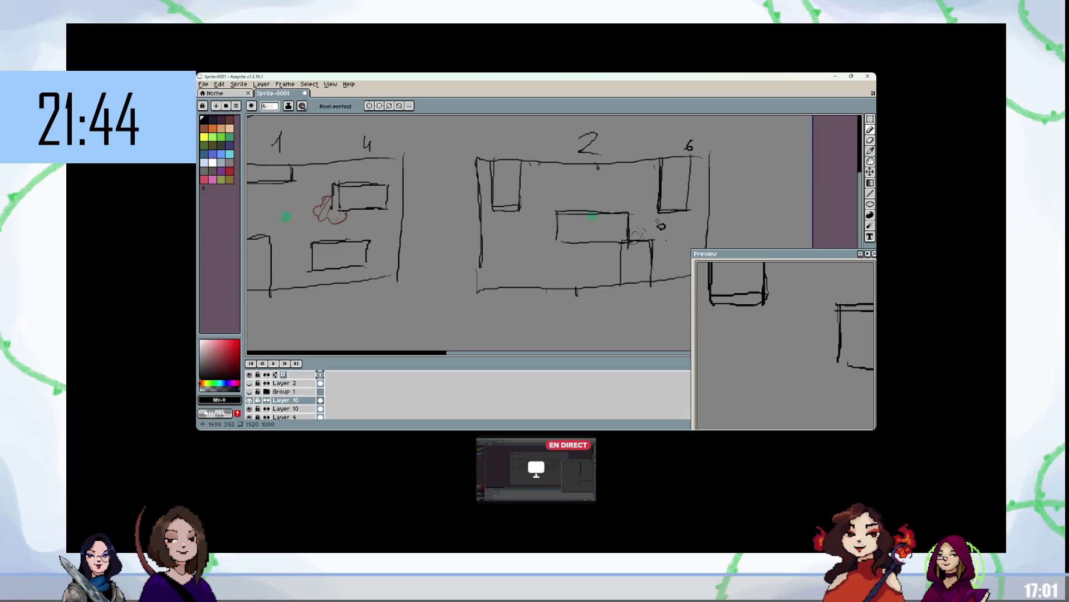
drag(654, 160, 658, 207)
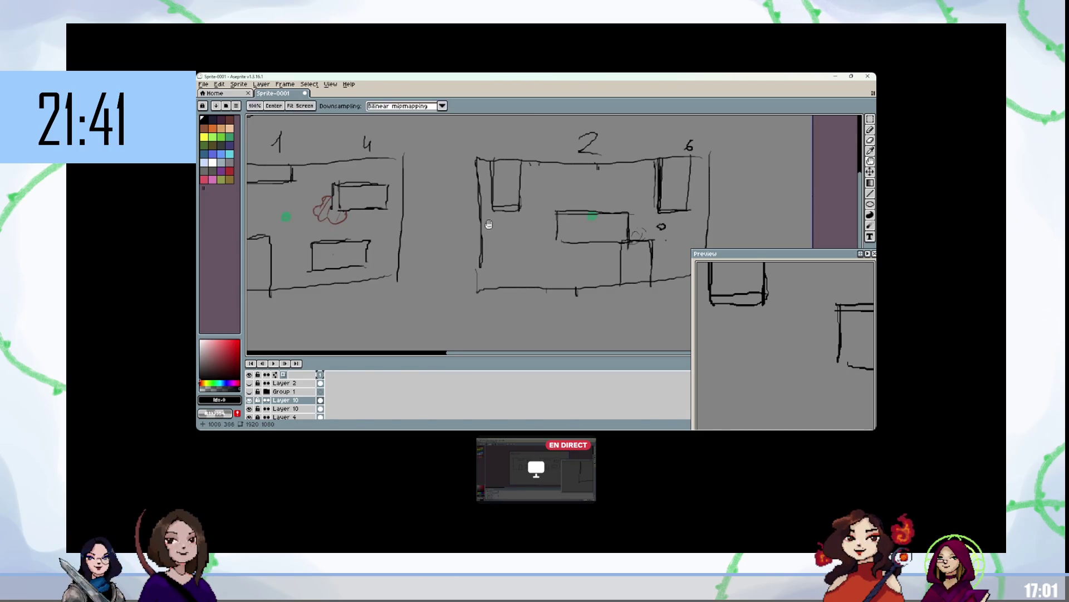
drag(578, 202, 628, 196)
click(229, 118)
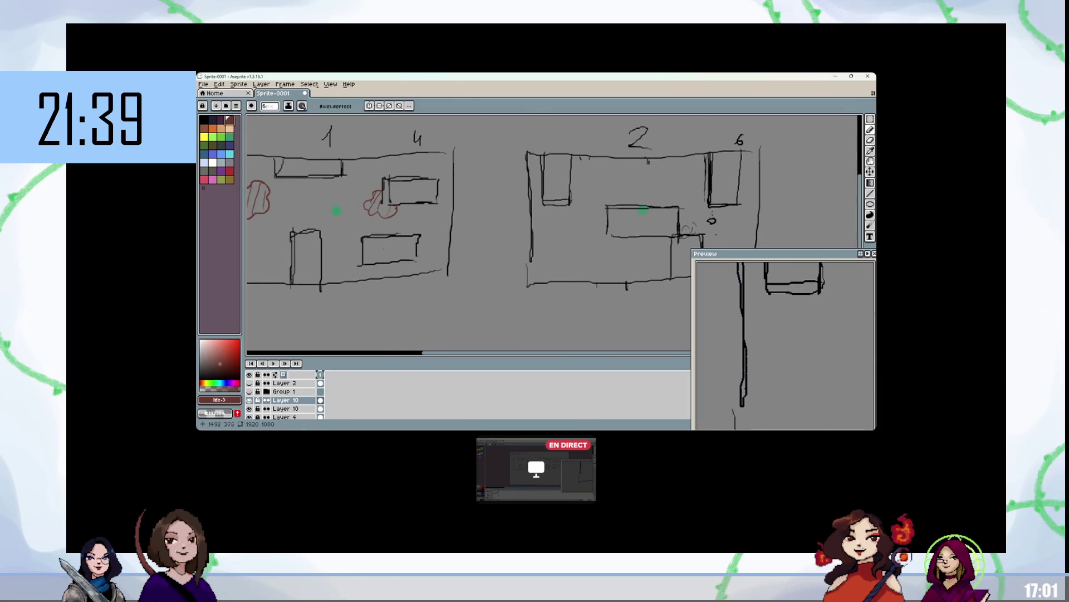
scroll(465, 232, left, 5)
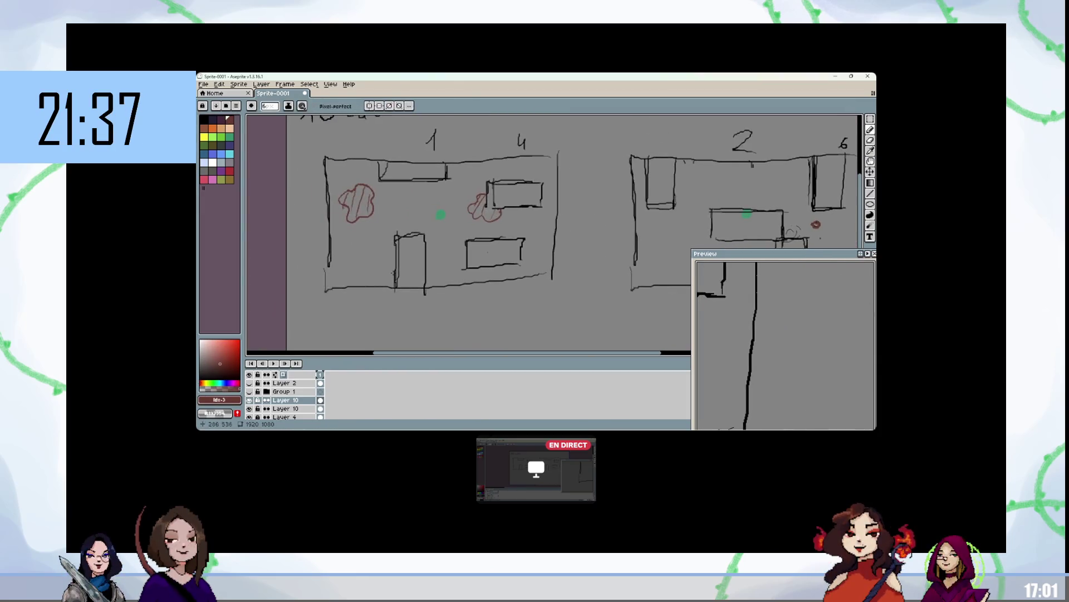
Step: Bring the 10 tache label into view and draw a green arrow from the dot to the right stain
scroll(476, 210, left, 2)
scroll(447, 282, right, 6)
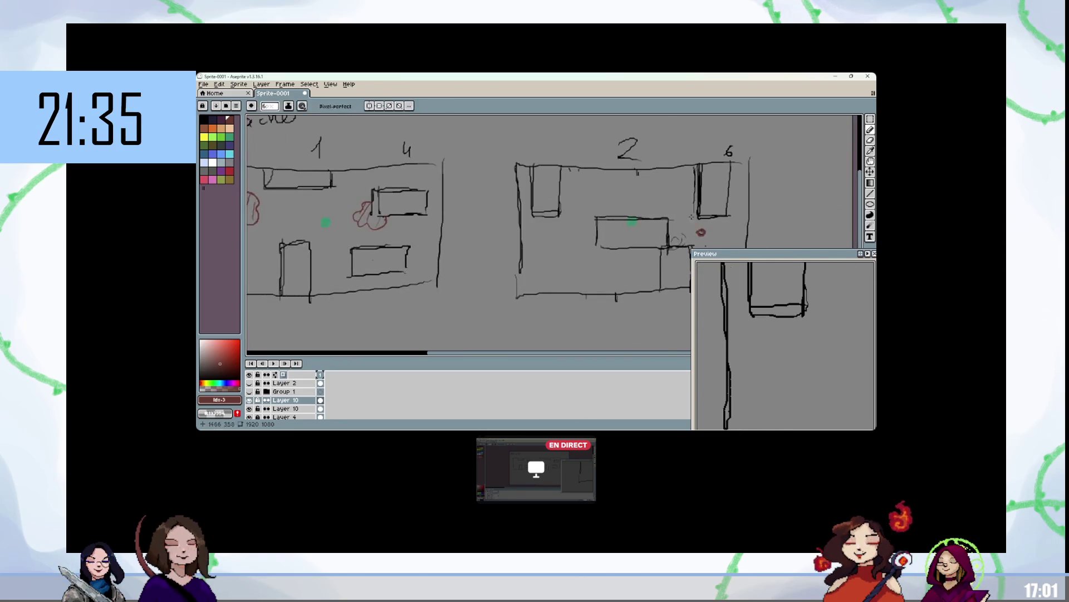
scroll(611, 244, left, 3)
scroll(557, 250, left, 3)
scroll(557, 251, up, 2)
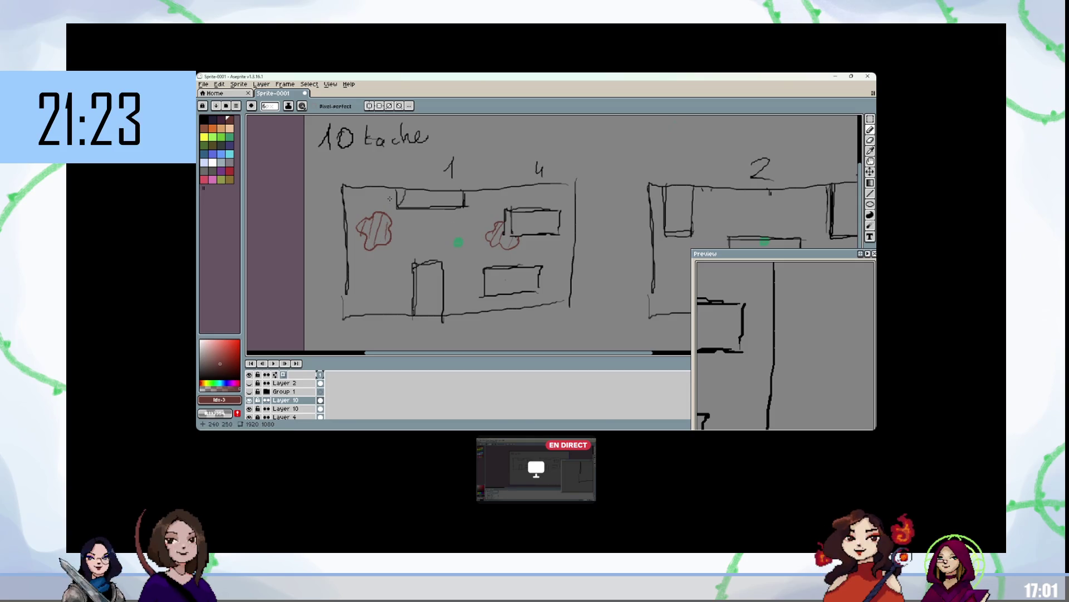
click(222, 136)
mouse_move(458, 243)
mouse_down()
mouse_move(489, 240)
mouse_move(380, 241)
mouse_up()
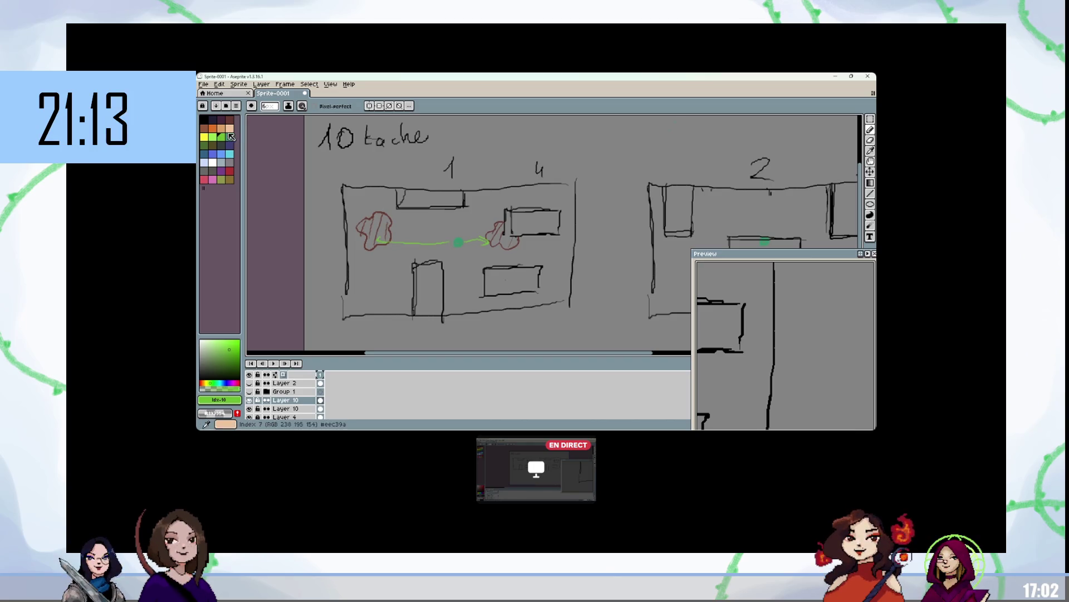
Step: Try red stains beside room 1's lower rectangles, undoing the misplaced scribbles
alt+click(495, 294)
mouse_move(477, 290)
mouse_down()
mouse_move(472, 306)
mouse_move(497, 299)
mouse_up()
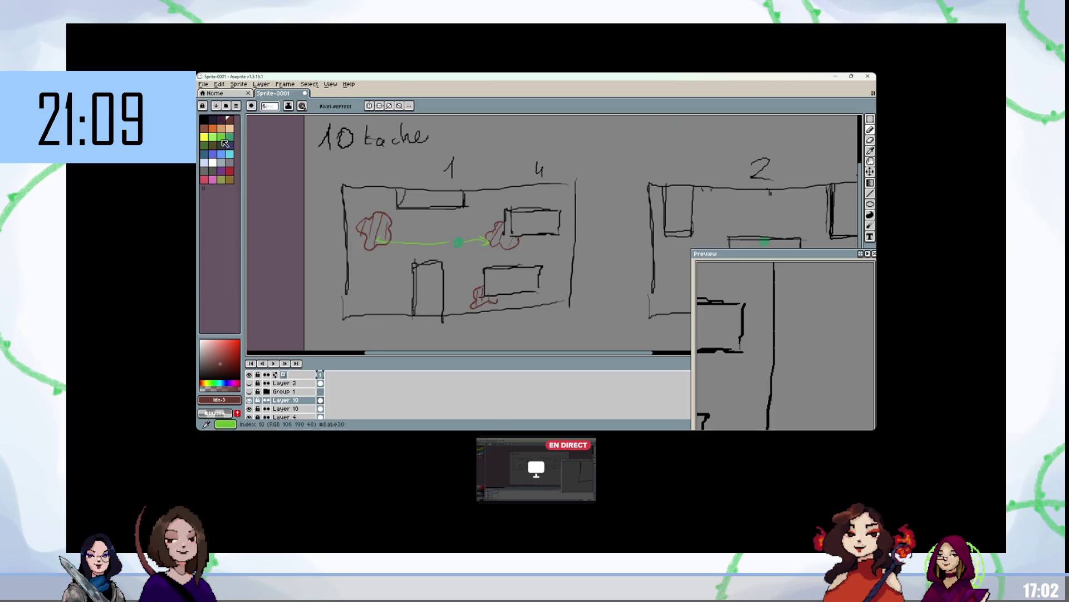
alt+click(458, 243)
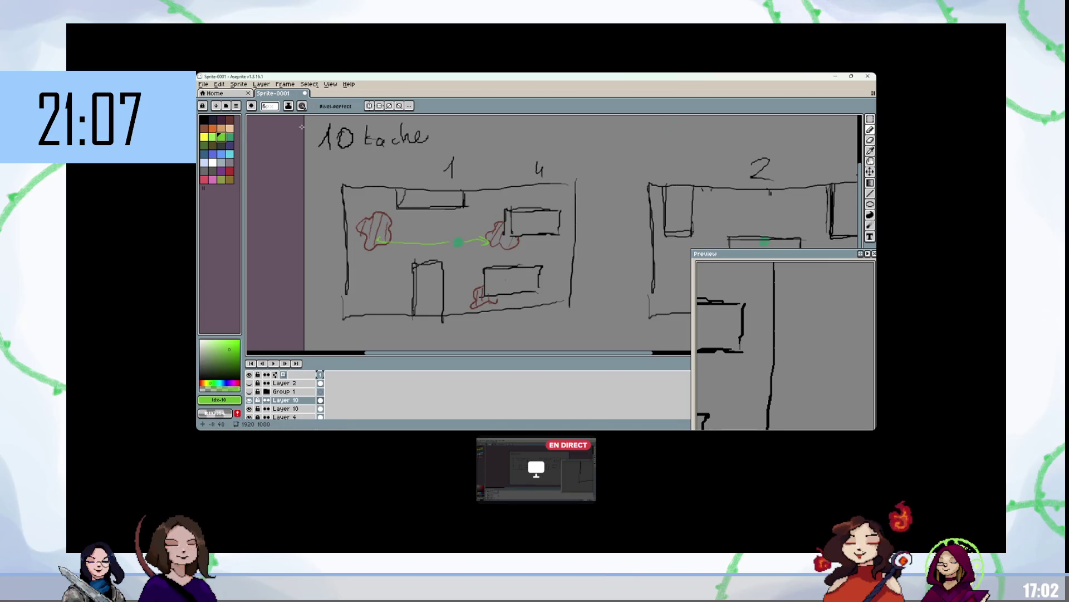
key(ctrl+z)
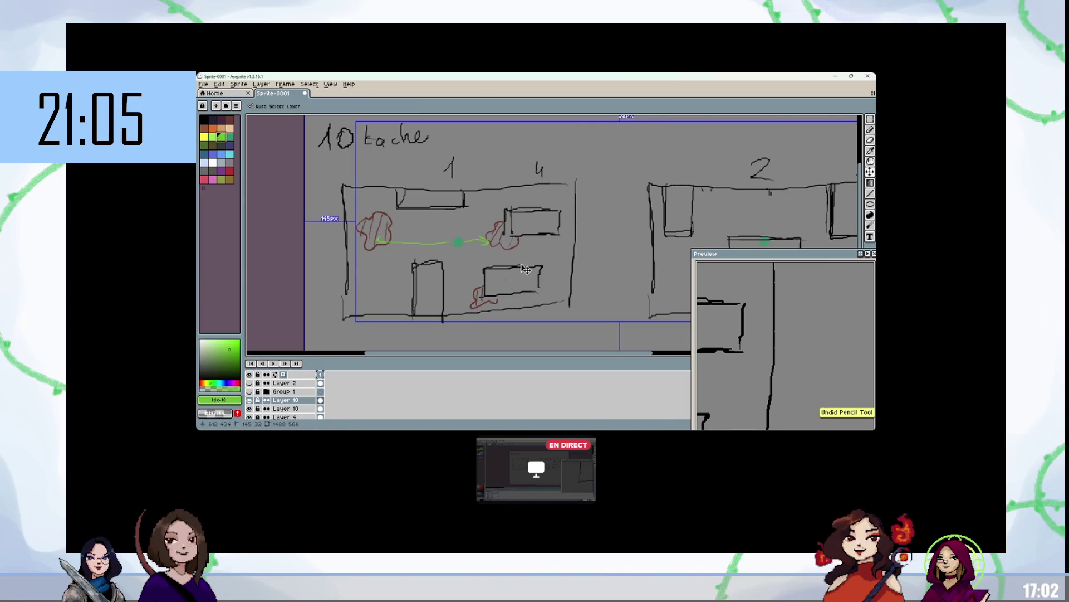
key(ctrl+z)
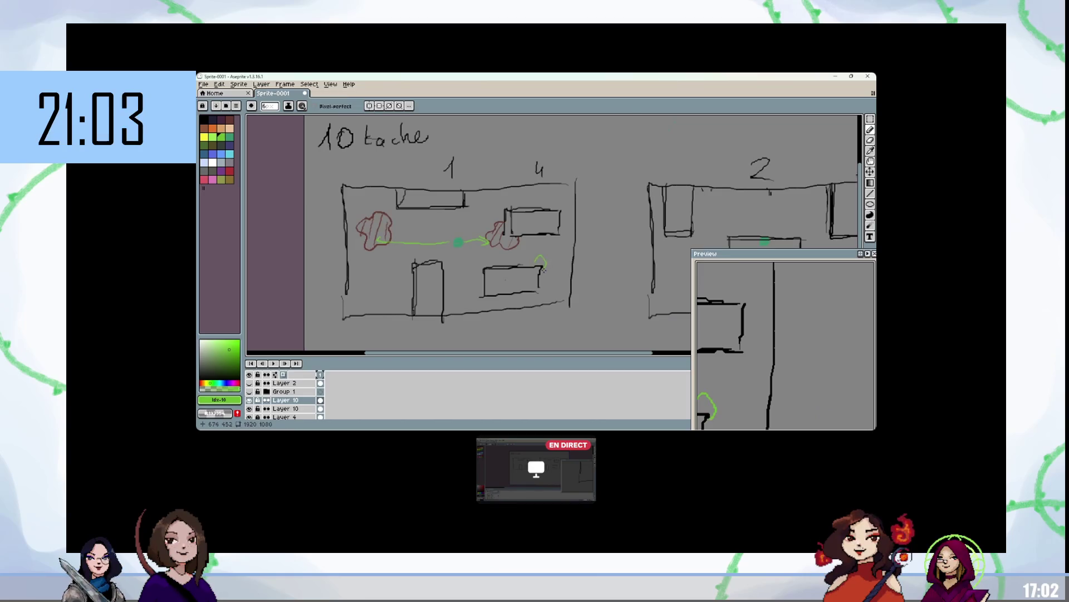
key(x)
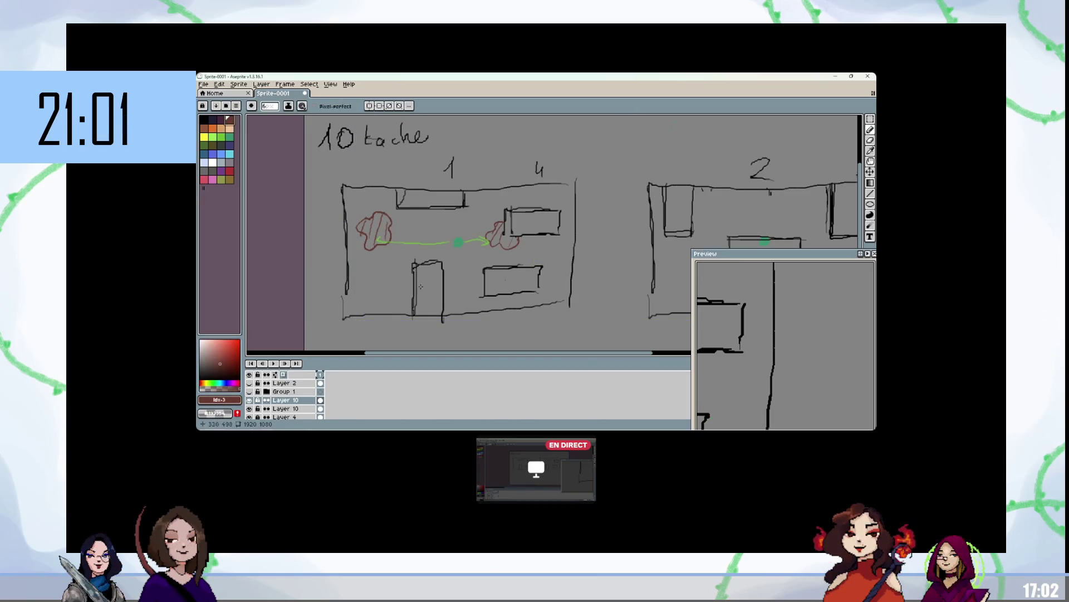
mouse_move(434, 262)
mouse_down()
mouse_move(443, 249)
mouse_move(453, 267)
mouse_move(402, 267)
mouse_move(415, 273)
mouse_up()
key(ctrl+z)
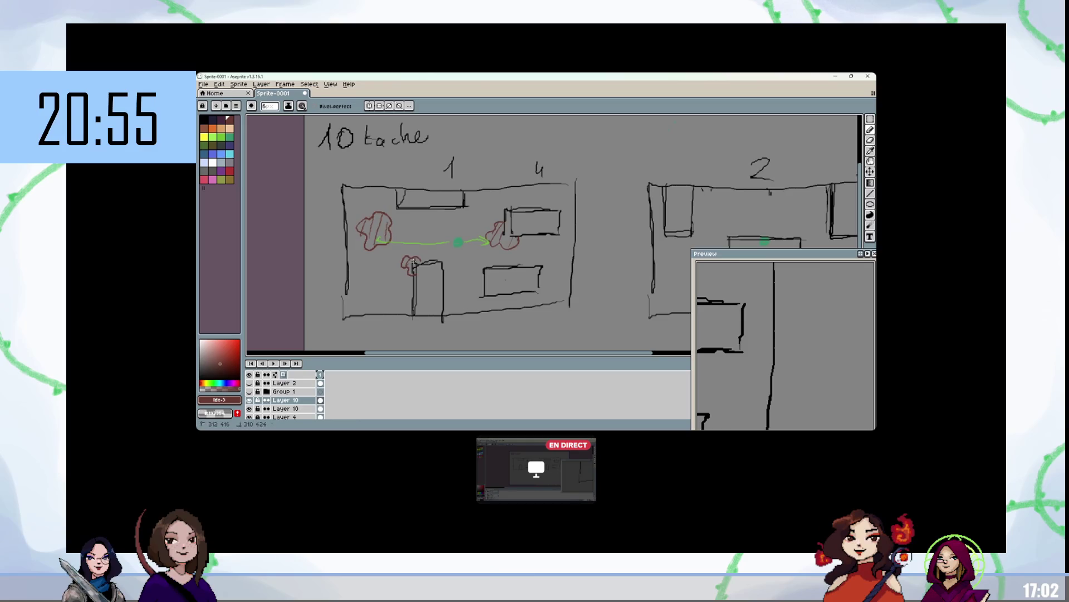
Step: Draw green path lines around room 1's bottom and from the right stain around the rectangle
click(212, 137)
mouse_move(377, 242)
mouse_down()
mouse_move(371, 312)
mouse_move(415, 292)
mouse_move(413, 262)
mouse_up()
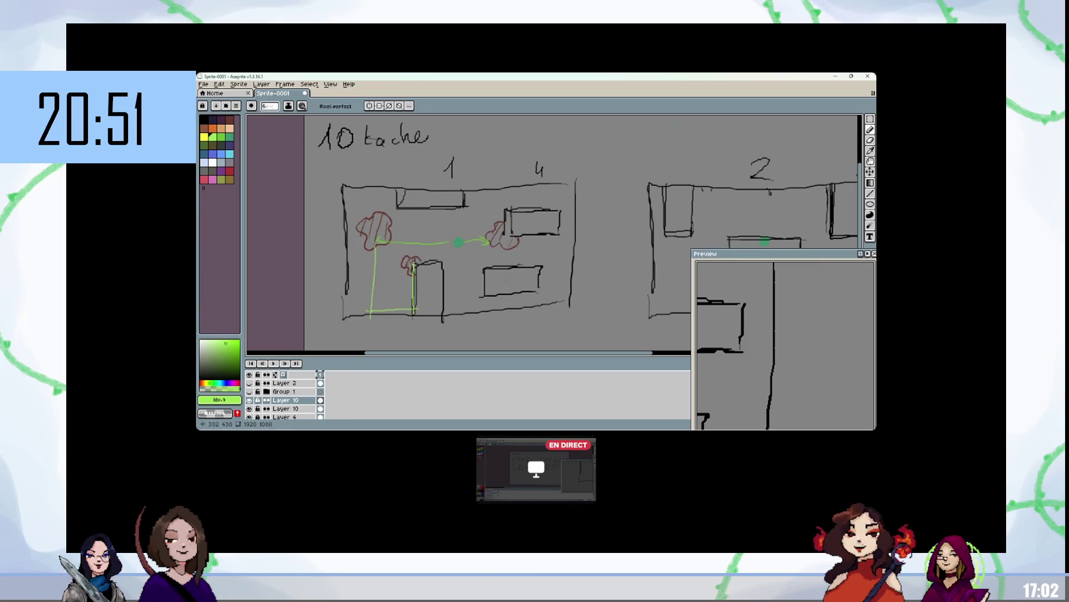
mouse_move(490, 244)
mouse_down()
mouse_move(489, 268)
mouse_move(443, 268)
mouse_move(442, 206)
mouse_up()
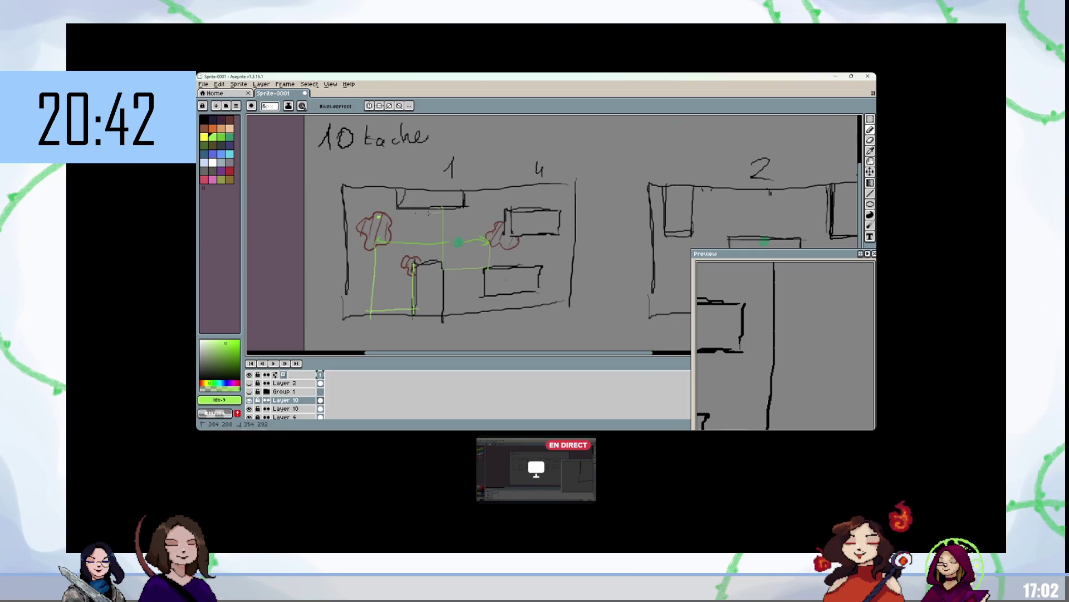
shift+click(380, 215)
Step: Add a red stain below the lower-right rectangle and green path lines along and down the right wall
key(bracketleft)
key(bracketleft)
key(bracketleft)
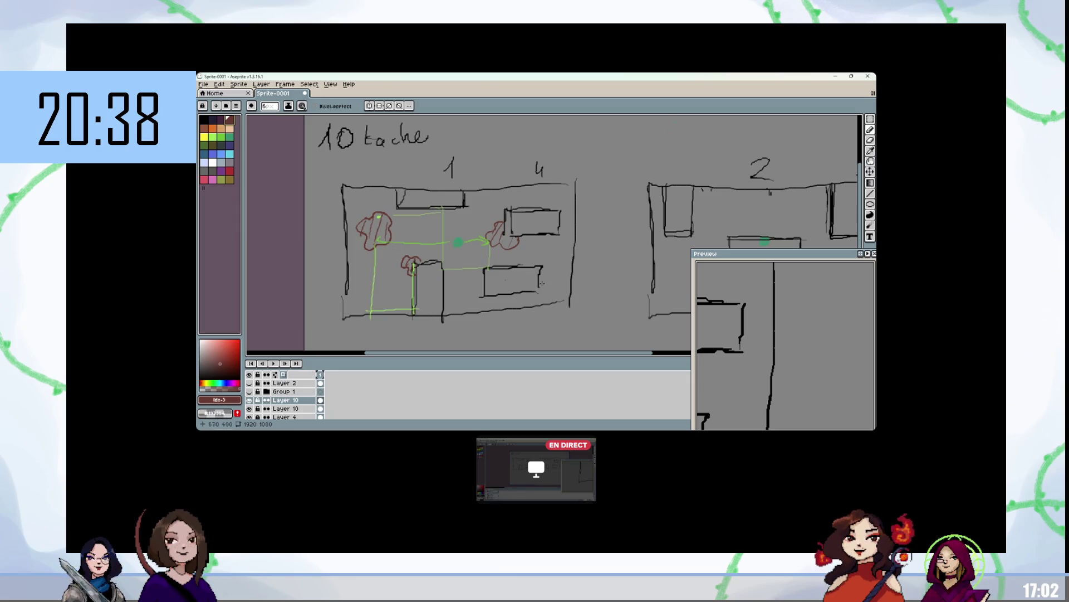
mouse_move(547, 284)
mouse_down()
mouse_move(546, 301)
mouse_move(529, 298)
mouse_move(542, 298)
mouse_up()
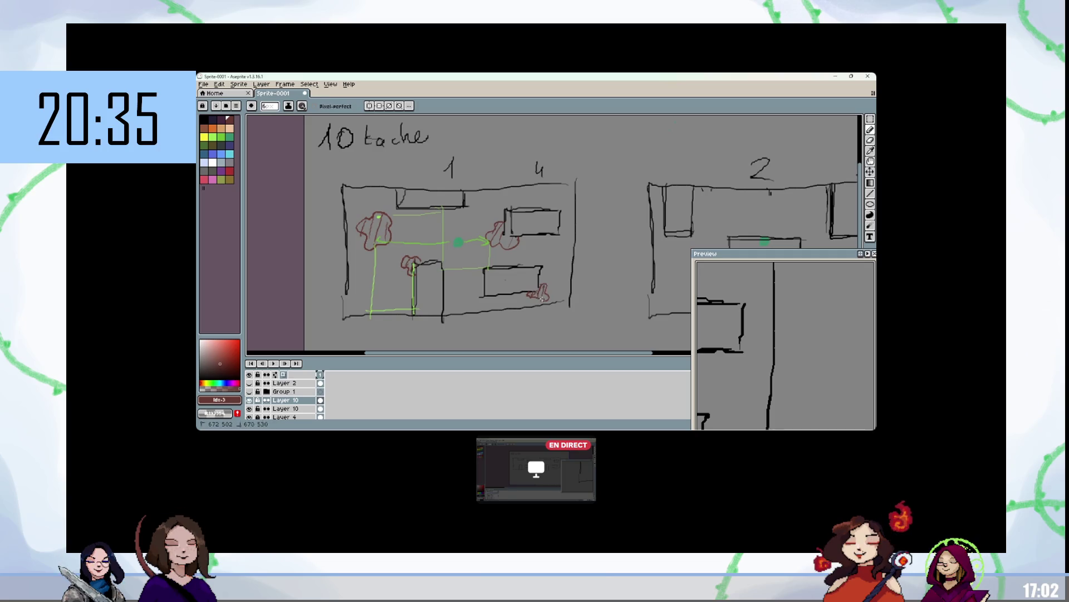
click(212, 137)
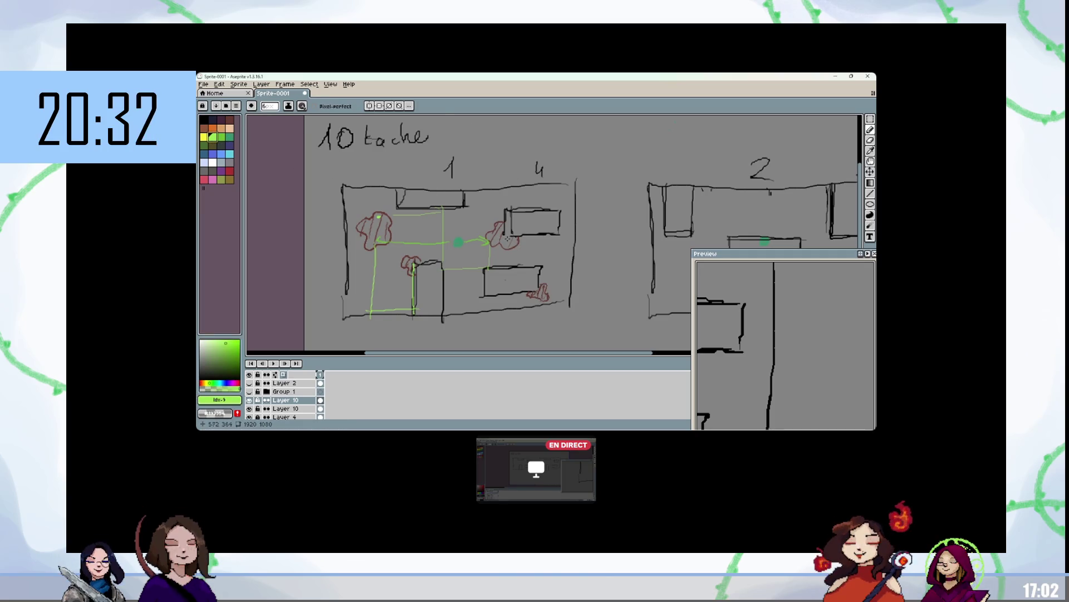
drag(507, 240, 570, 241)
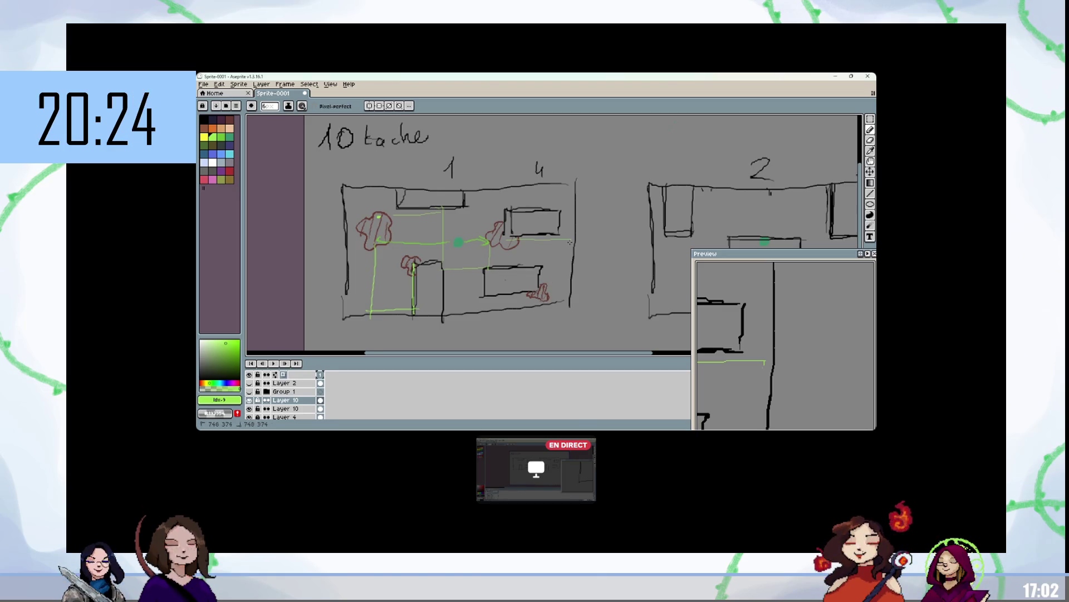
drag(571, 240, 565, 314)
Step: Retrace room 1's bottom and right walls in black and redraw the green line along the right wall
key(x)
mouse_move(344, 318)
mouse_down()
mouse_move(567, 316)
mouse_move(571, 214)
mouse_up()
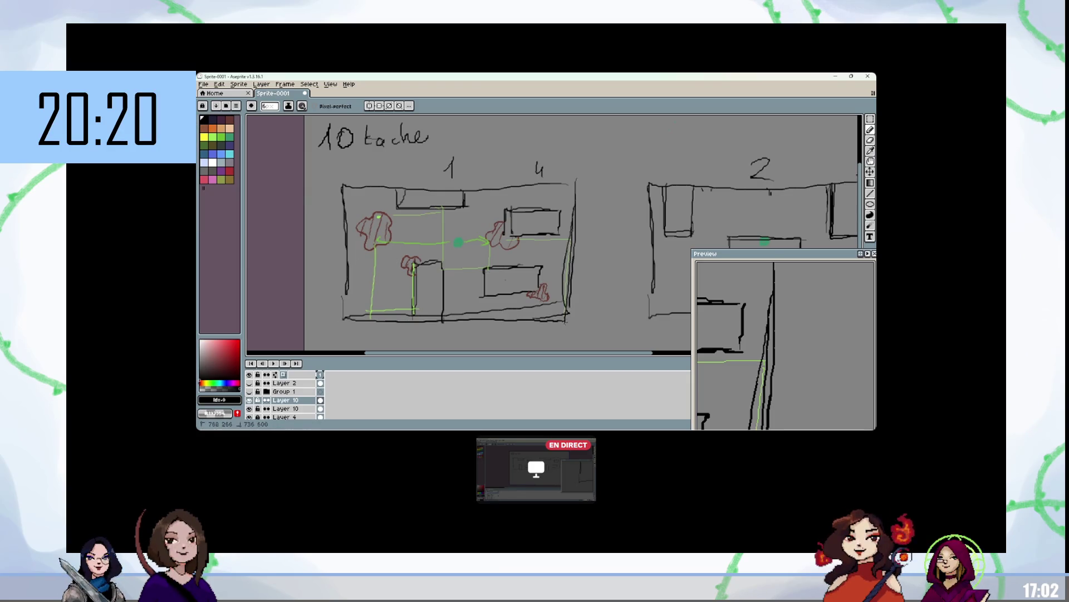
key(x)
mouse_move(564, 319)
mouse_down()
mouse_move(564, 249)
mouse_move(550, 315)
mouse_move(455, 316)
mouse_move(447, 269)
mouse_up()
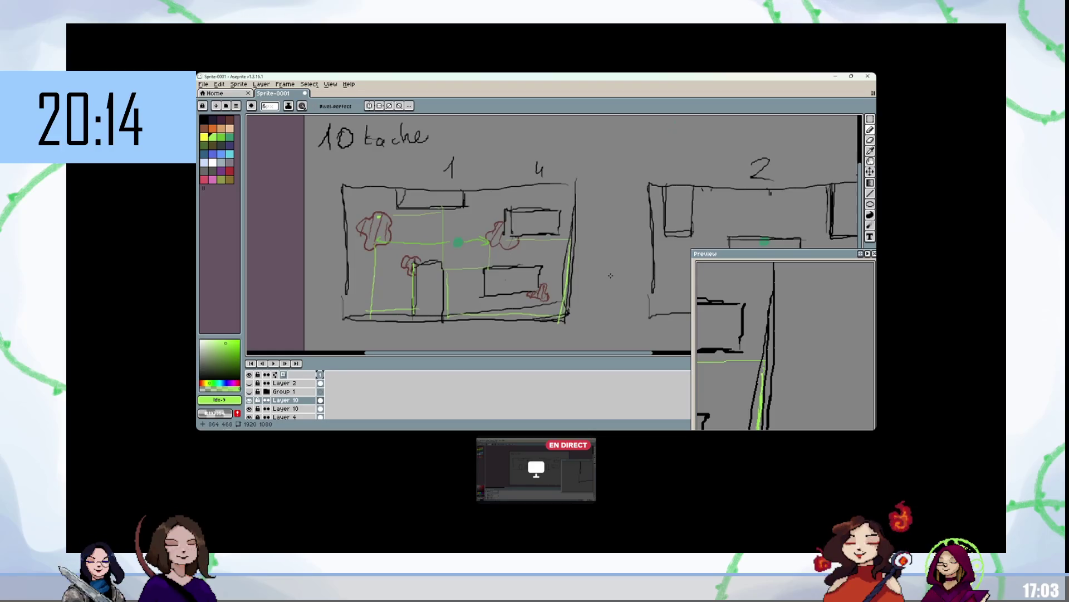
Step: Draw green path lines near the top of room 1 beside the 4 label
mouse_move(499, 214)
mouse_down()
mouse_move(499, 182)
mouse_move(562, 194)
mouse_up()
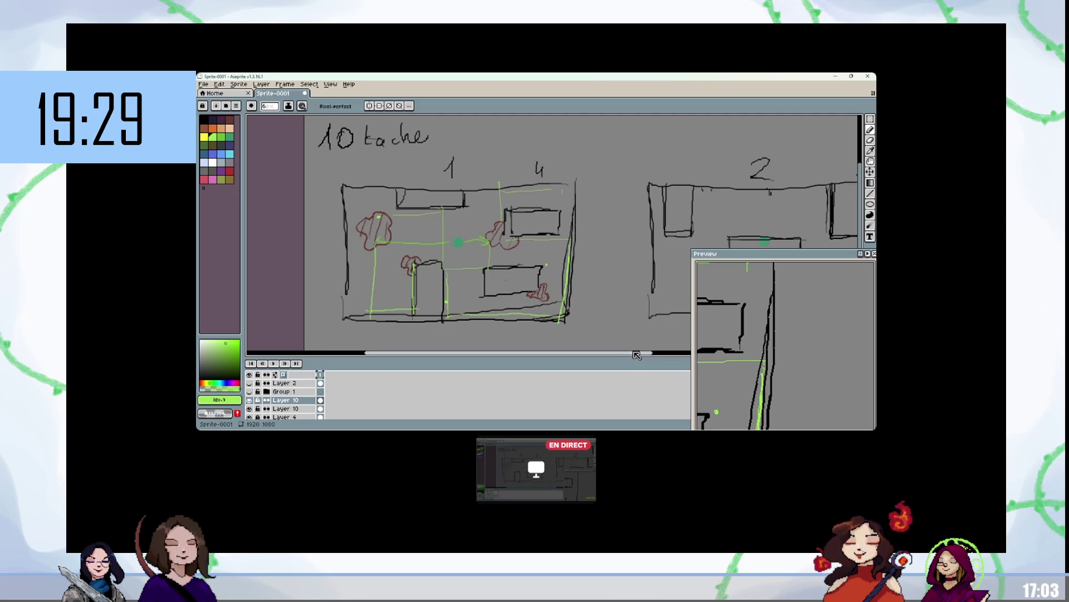
Step: Undo the recent stain and path strokes and redraw room 1's bottom and right walls in black
key(ctrl+z)
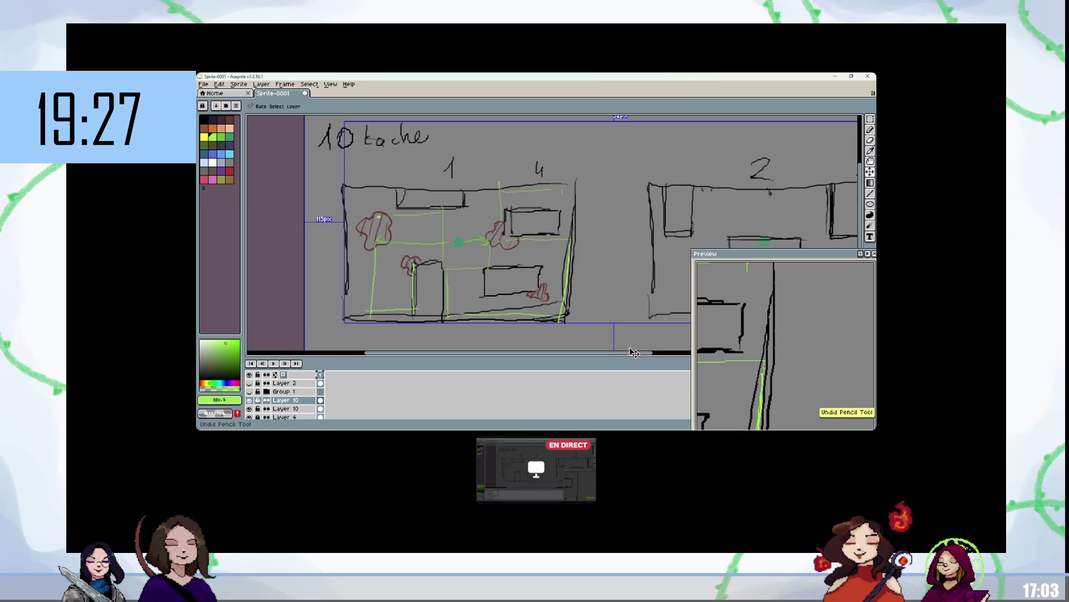
key(ctrl+z)
key(ctrl+z)
key(ctrl+z)
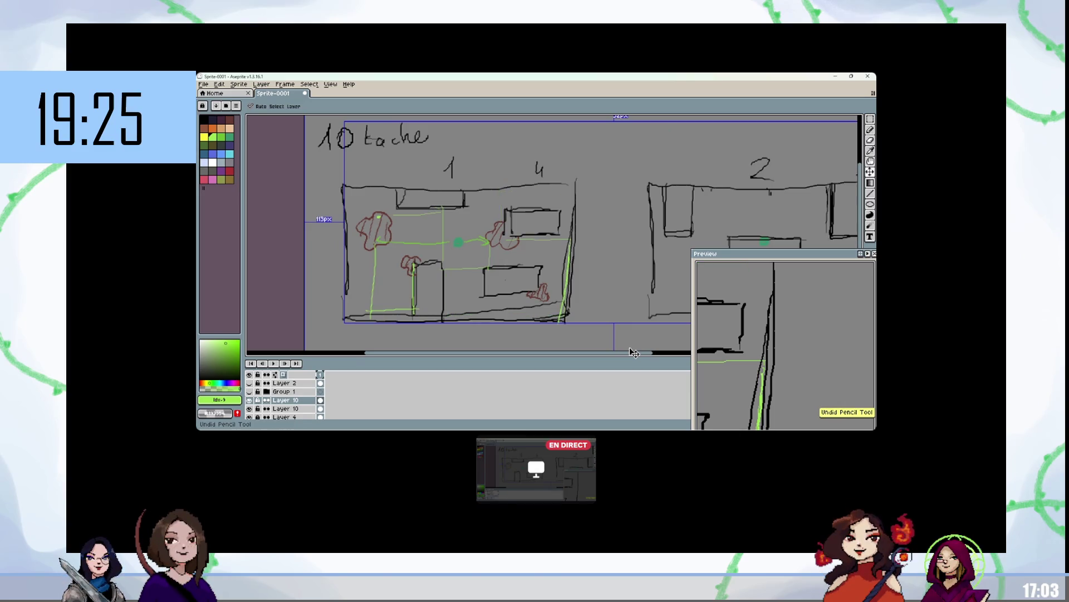
key(ctrl+z)
key(ctrl+z)
key(ctrl+z)
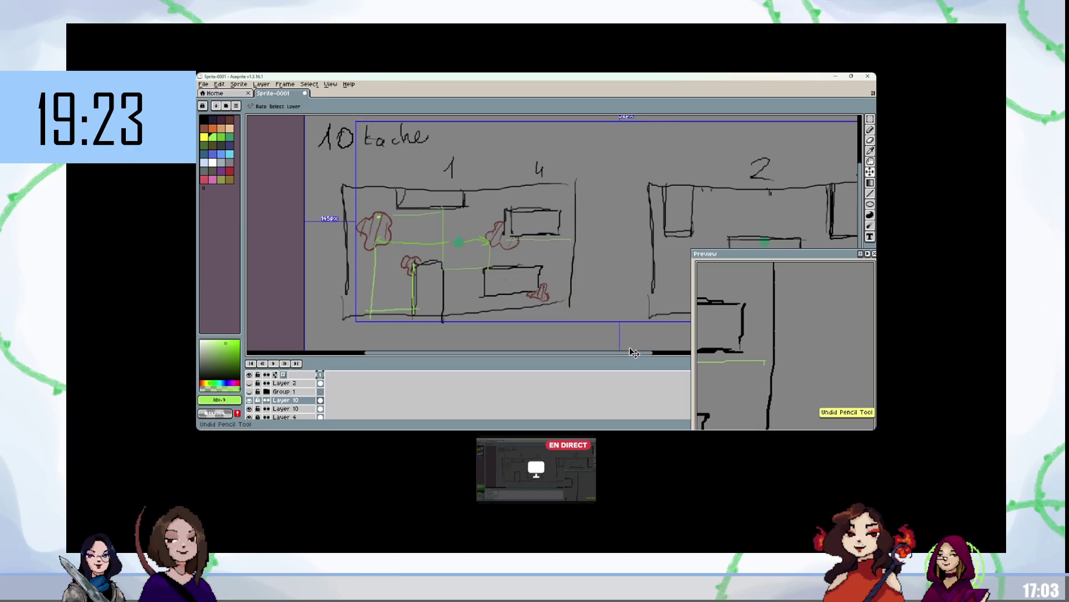
key(ctrl+z)
key(ctrl+z)
key(ctrl+z)
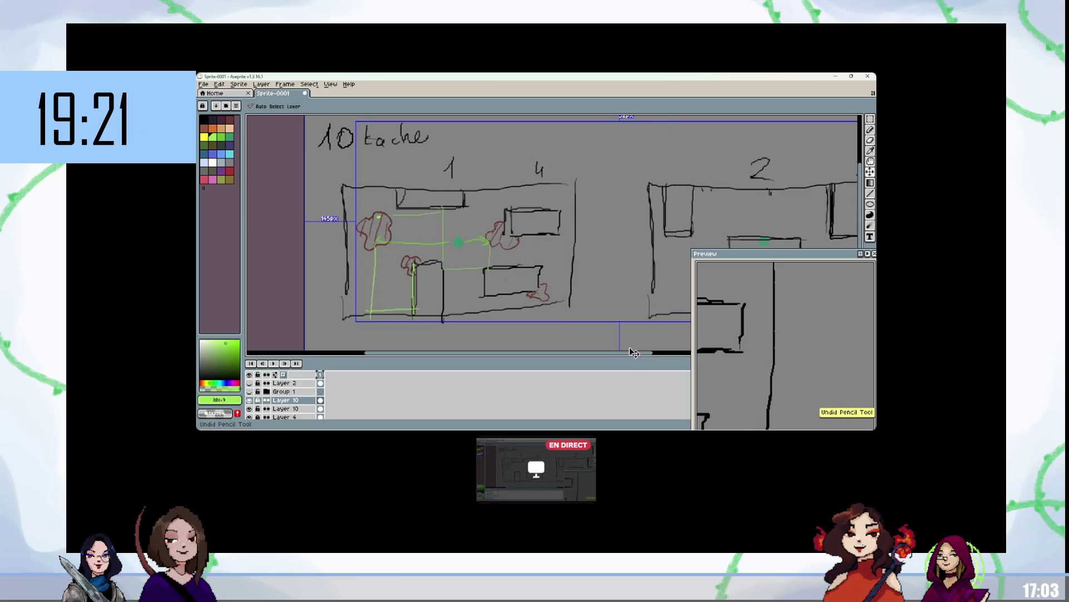
key(b)
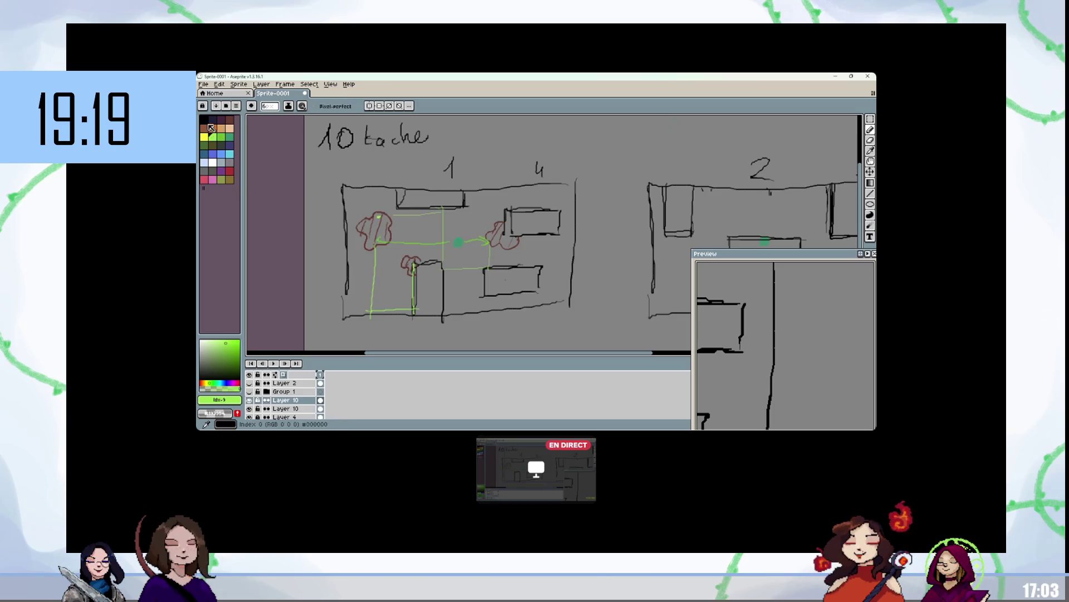
alt+click(341, 301)
mouse_move(344, 318)
mouse_down()
mouse_move(588, 317)
mouse_move(570, 258)
mouse_up()
drag(542, 292, 517, 300)
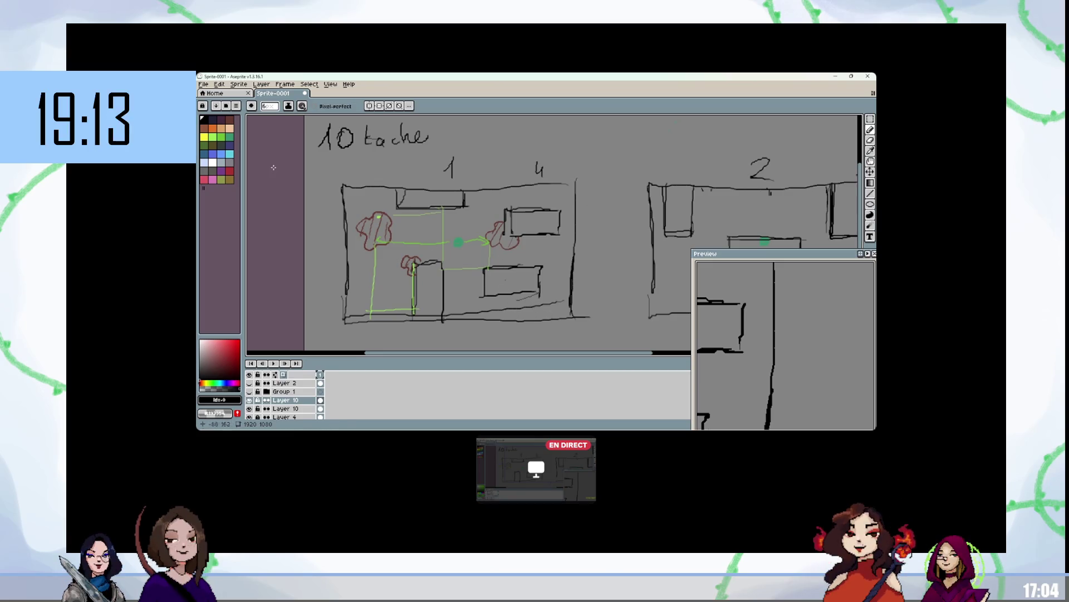
Step: Scribble a red stain below the right rectangle and try a green path beside it, then undo it
click(230, 119)
mouse_move(518, 298)
mouse_down()
mouse_move(559, 300)
mouse_move(519, 301)
mouse_move(549, 308)
mouse_move(557, 293)
mouse_move(543, 281)
mouse_move(524, 298)
mouse_move(550, 290)
mouse_up()
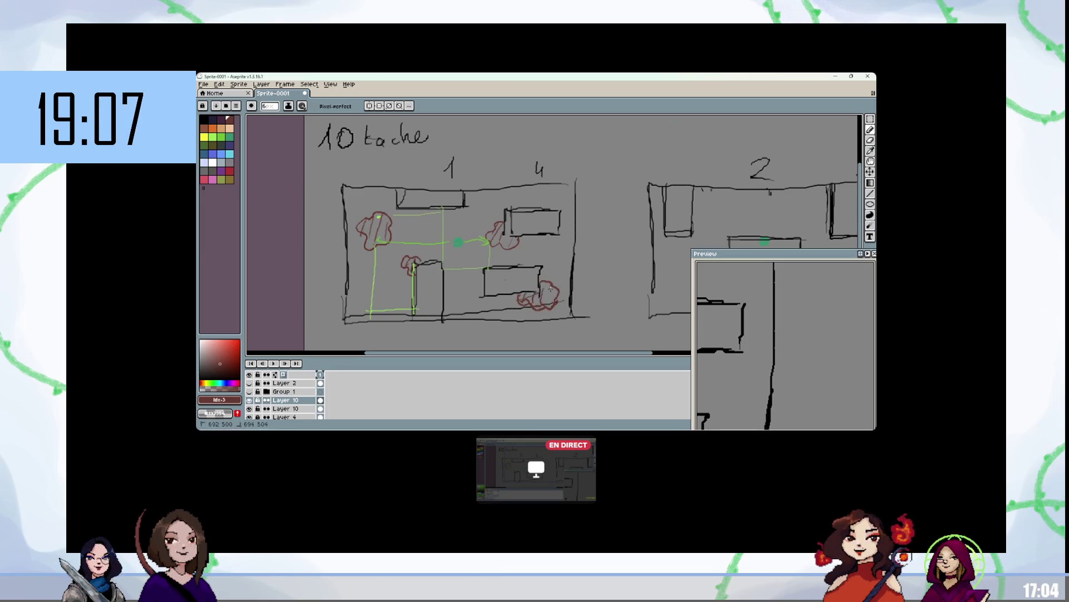
click(213, 137)
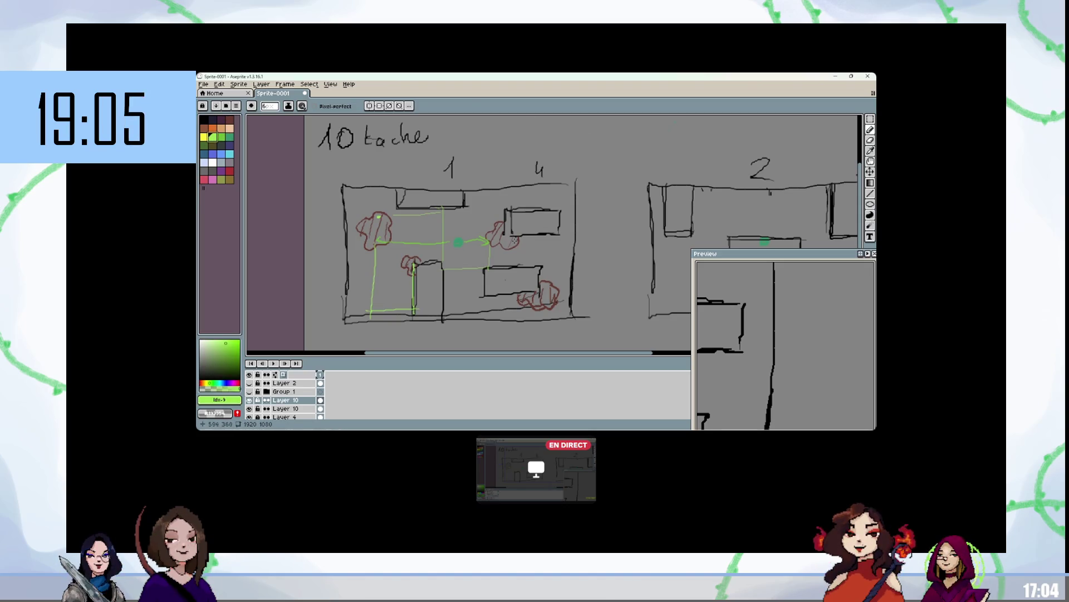
mouse_move(513, 240)
mouse_down()
mouse_move(564, 238)
mouse_move(561, 325)
mouse_up()
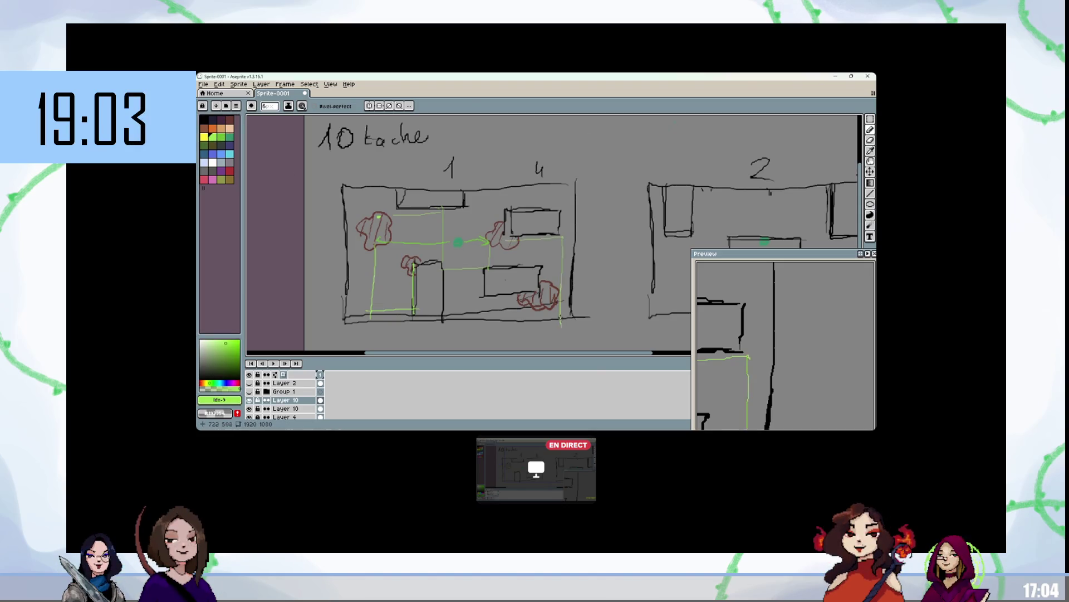
mouse_move(563, 237)
mouse_down()
mouse_move(569, 316)
mouse_move(458, 318)
mouse_up()
click(228, 119)
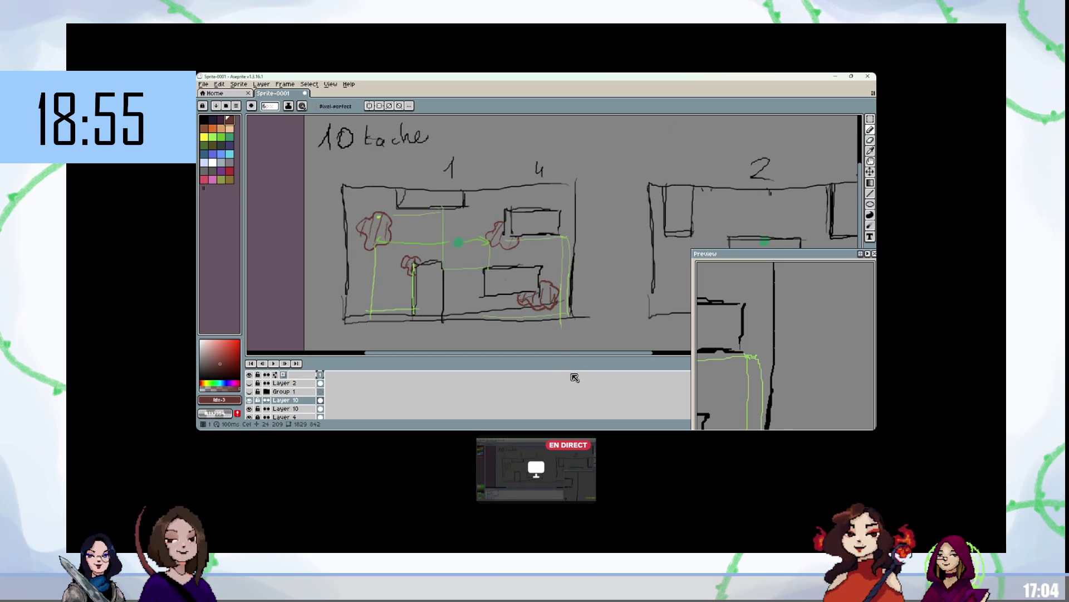
click(213, 137)
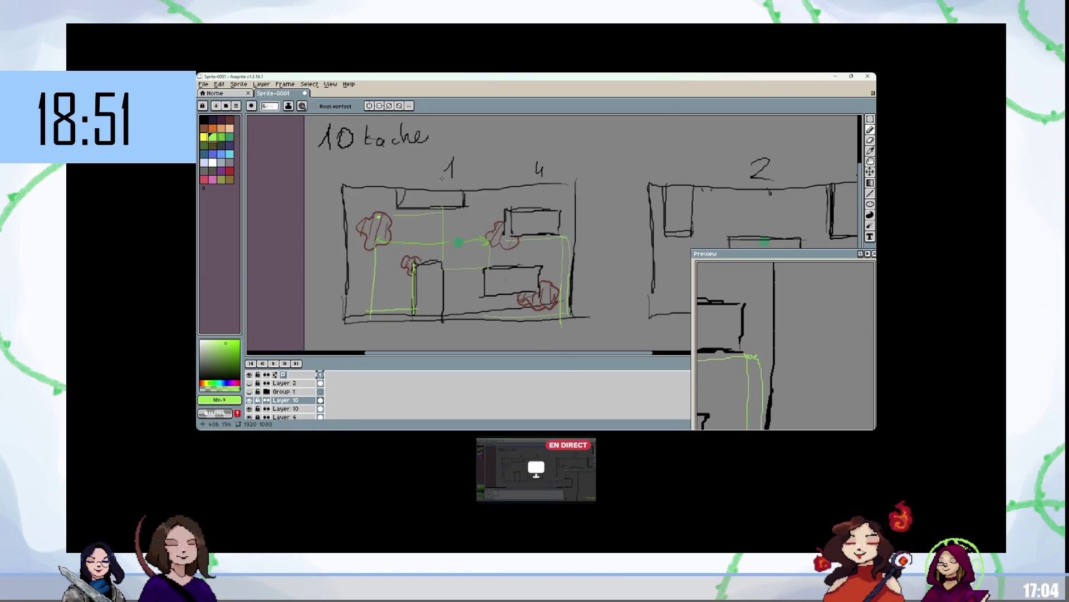
key(x)
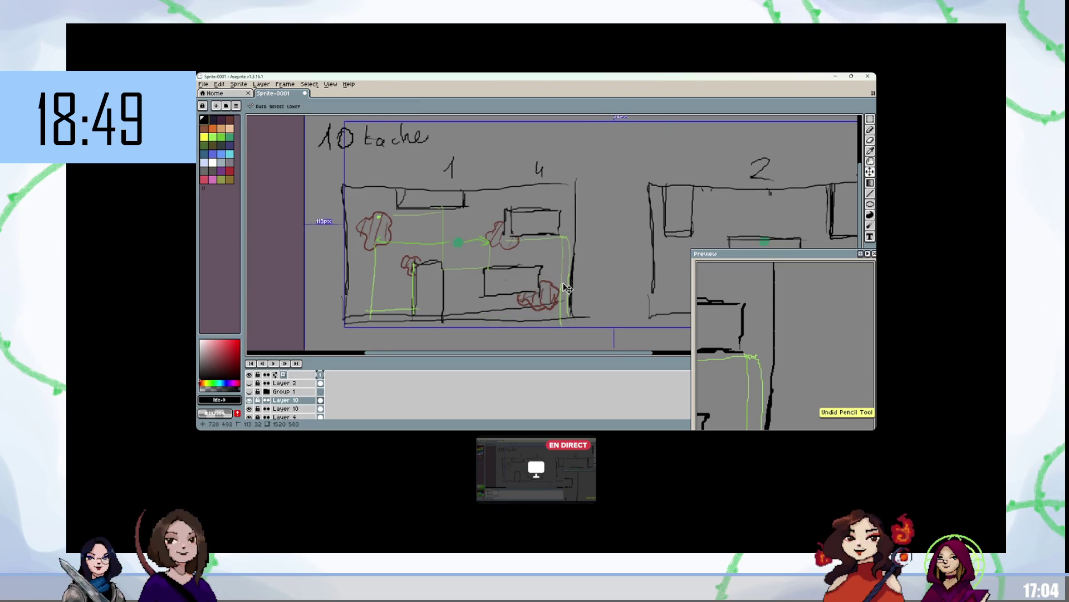
key(ctrl+z)
key(ctrl+z)
key(ctrl+z)
Step: Scribble a new dark red stain by the lower-right box and draw the green path up and around it
click(229, 118)
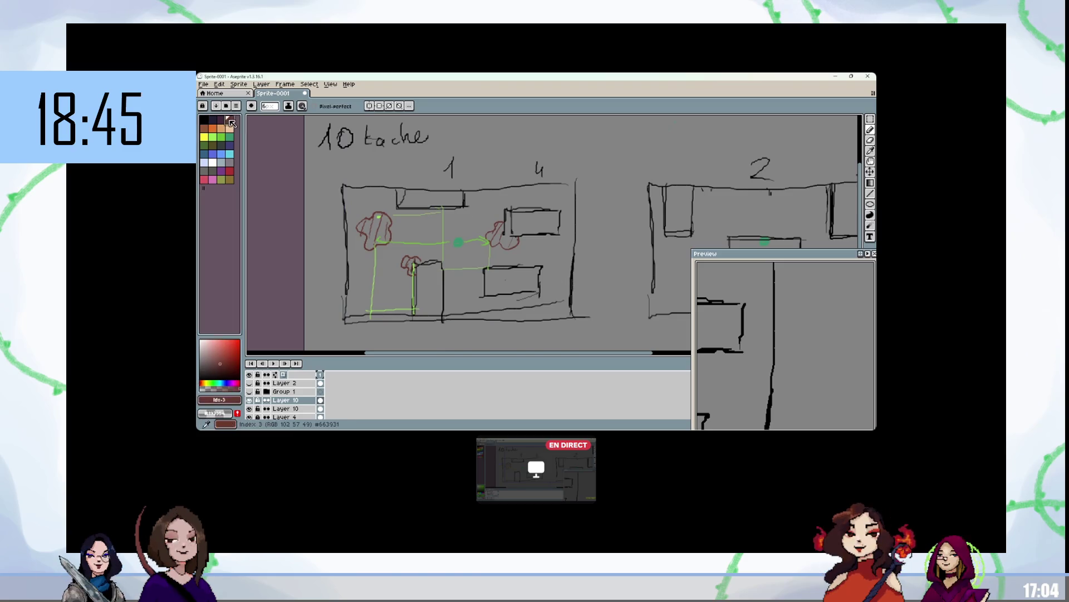
mouse_move(532, 300)
mouse_down()
mouse_move(557, 298)
mouse_move(559, 281)
mouse_move(544, 284)
mouse_up()
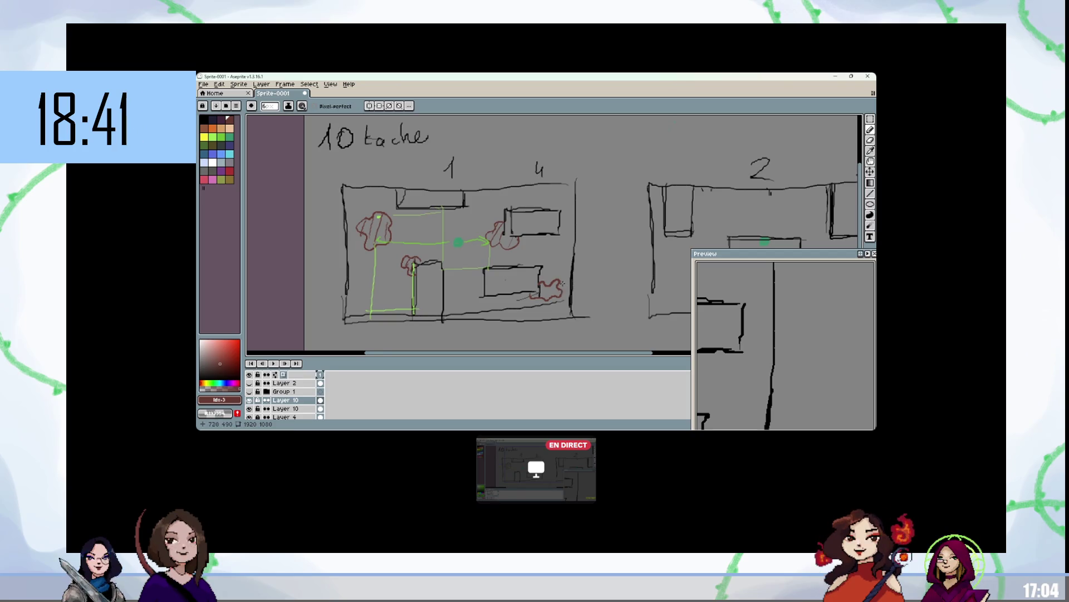
drag(538, 288, 559, 292)
click(216, 137)
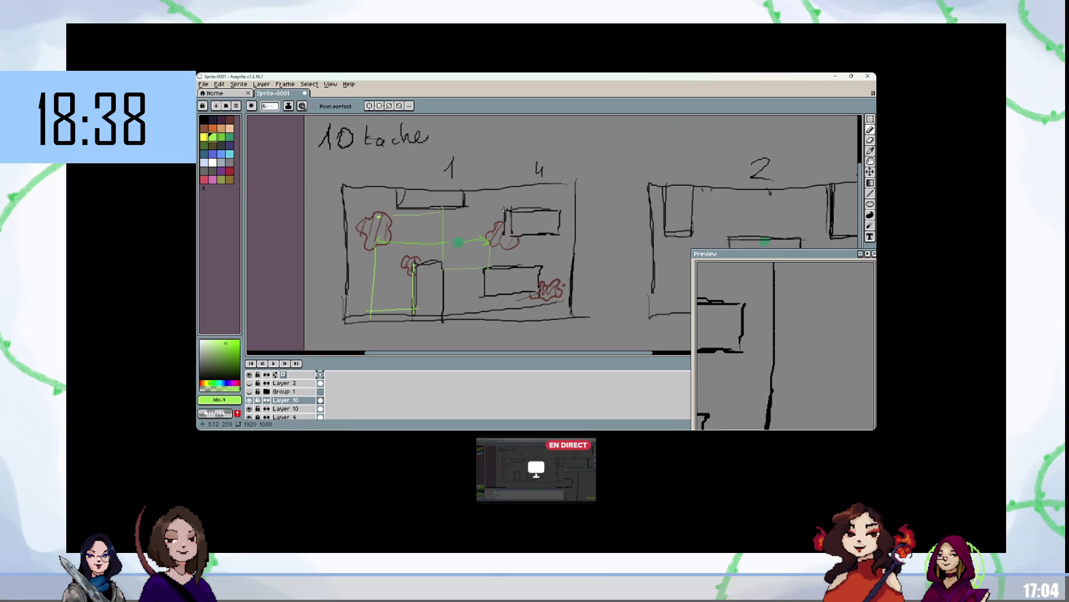
mouse_move(498, 220)
mouse_down()
mouse_move(571, 192)
mouse_move(562, 322)
mouse_move(612, 355)
mouse_move(595, 355)
mouse_up()
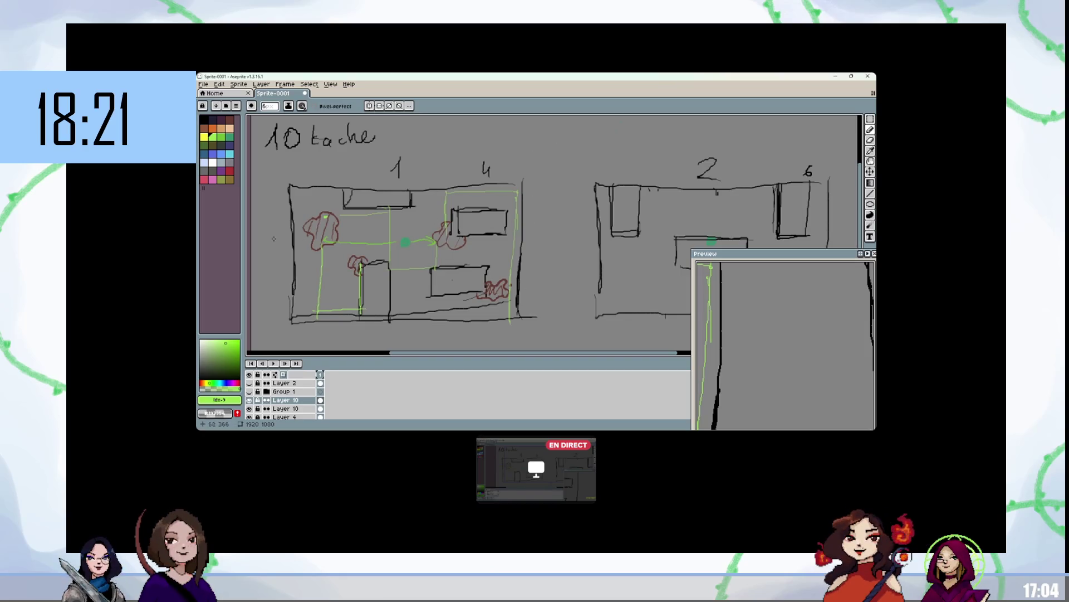
scroll(273, 238, down, 2)
Step: Pan to room 2, fill the small mark into a solid dark red stain, and draw a drip line below
click(229, 137)
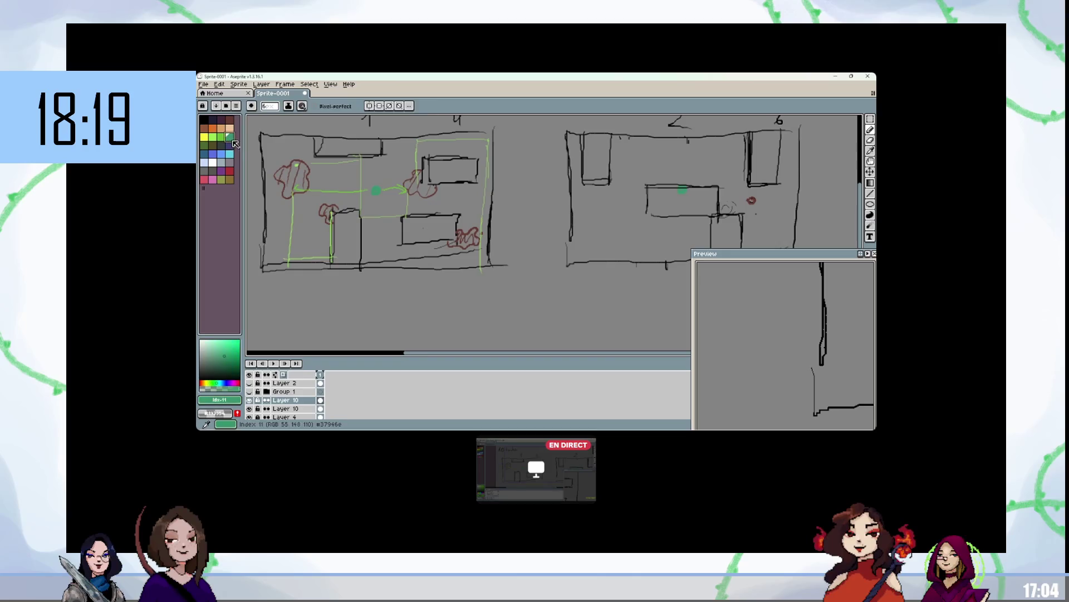
scroll(390, 223, right, 2)
click(250, 399)
click(250, 400)
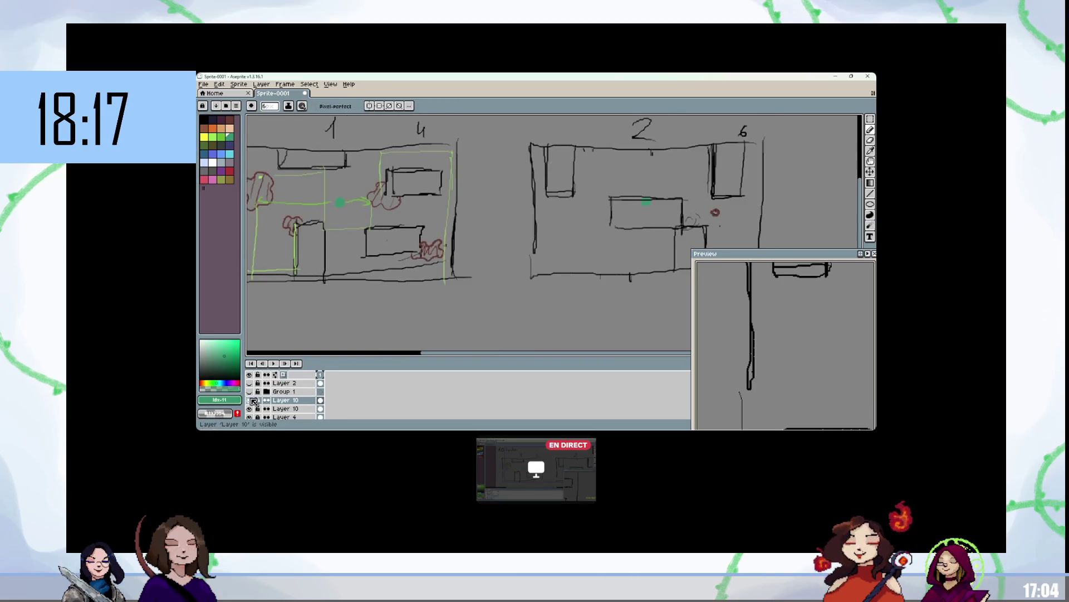
key(space)
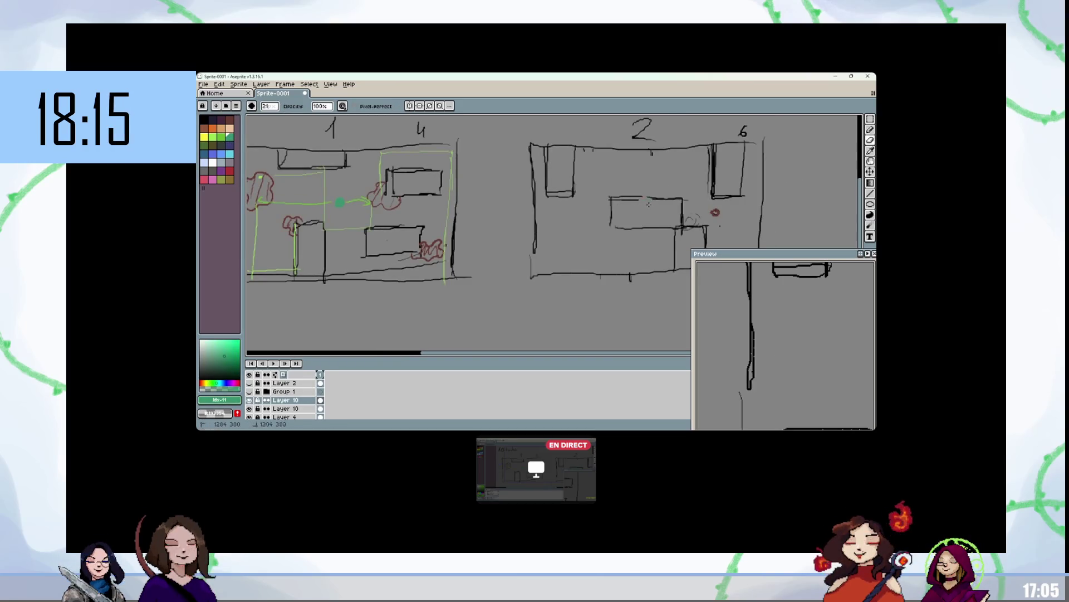
mouse_move(615, 224)
mouse_down()
mouse_move(631, 232)
mouse_move(599, 229)
mouse_up()
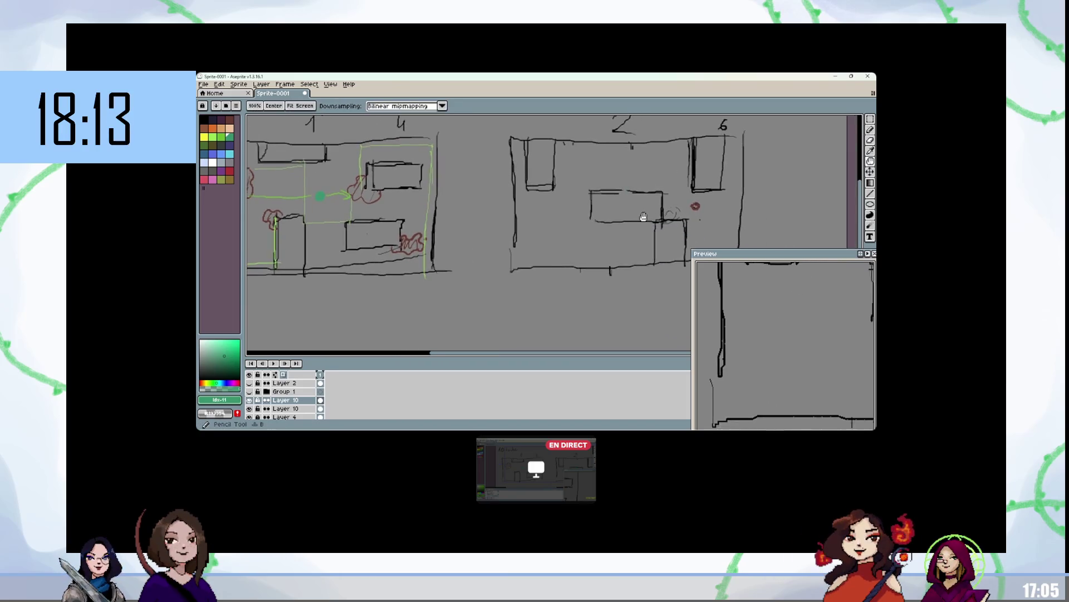
scroll(468, 222, right, 3)
click(229, 119)
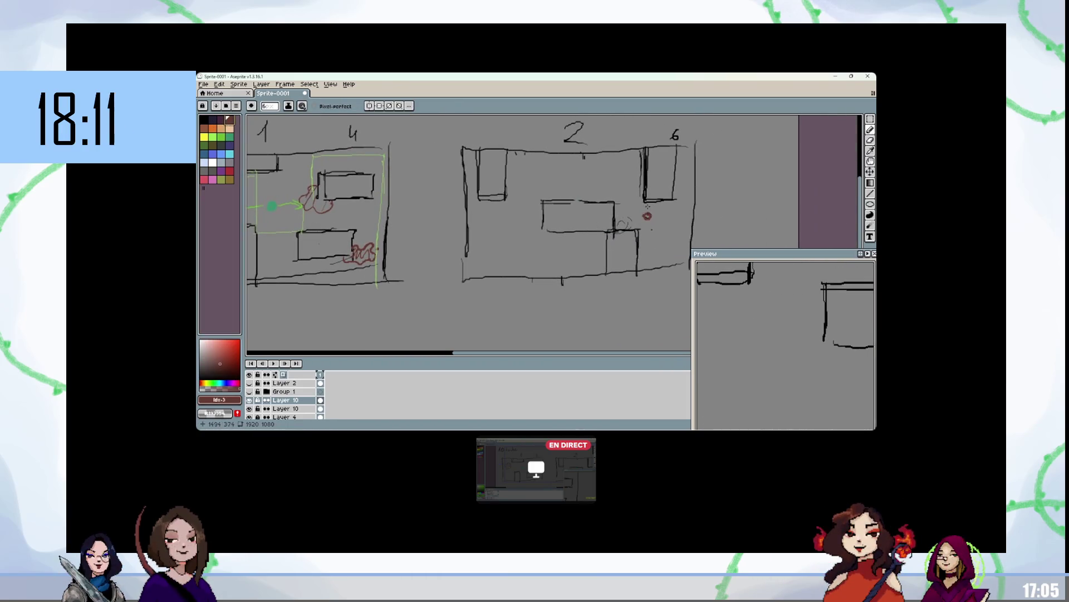
drag(648, 214, 649, 218)
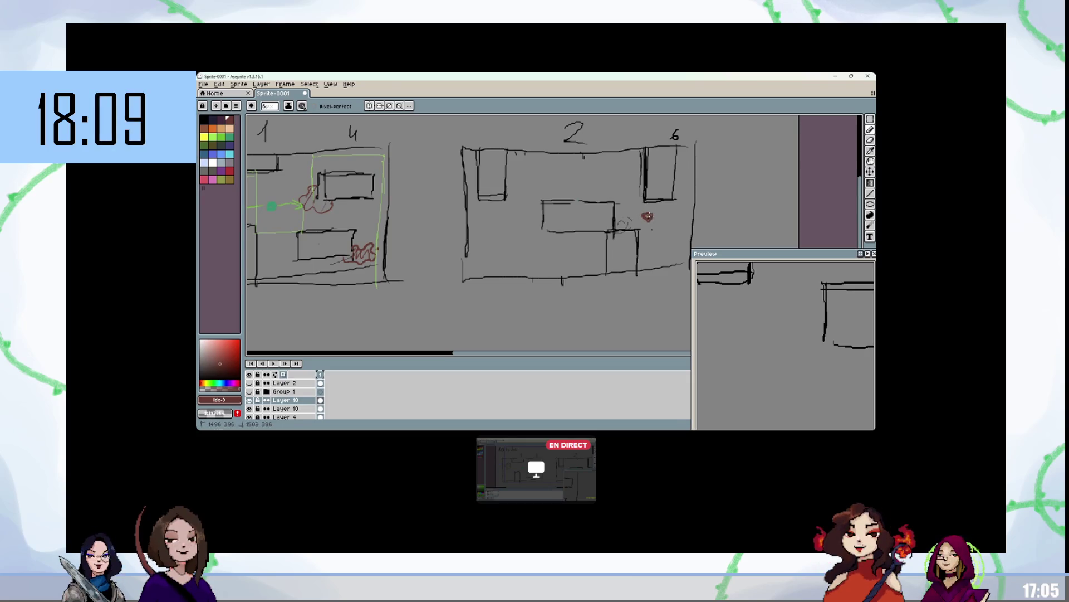
scroll(663, 186, up, 2)
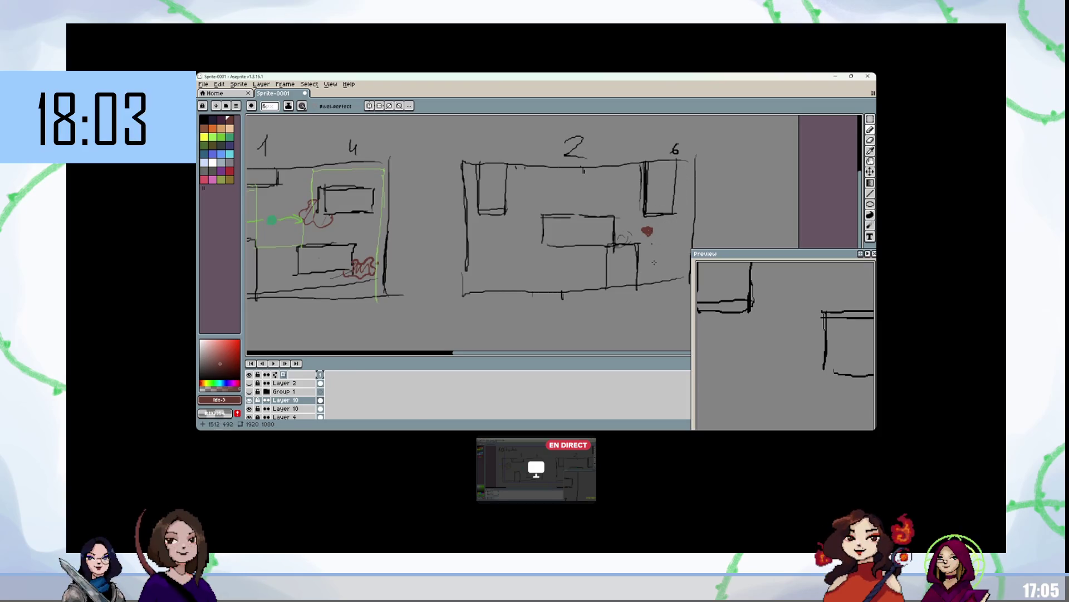
drag(646, 233, 643, 281)
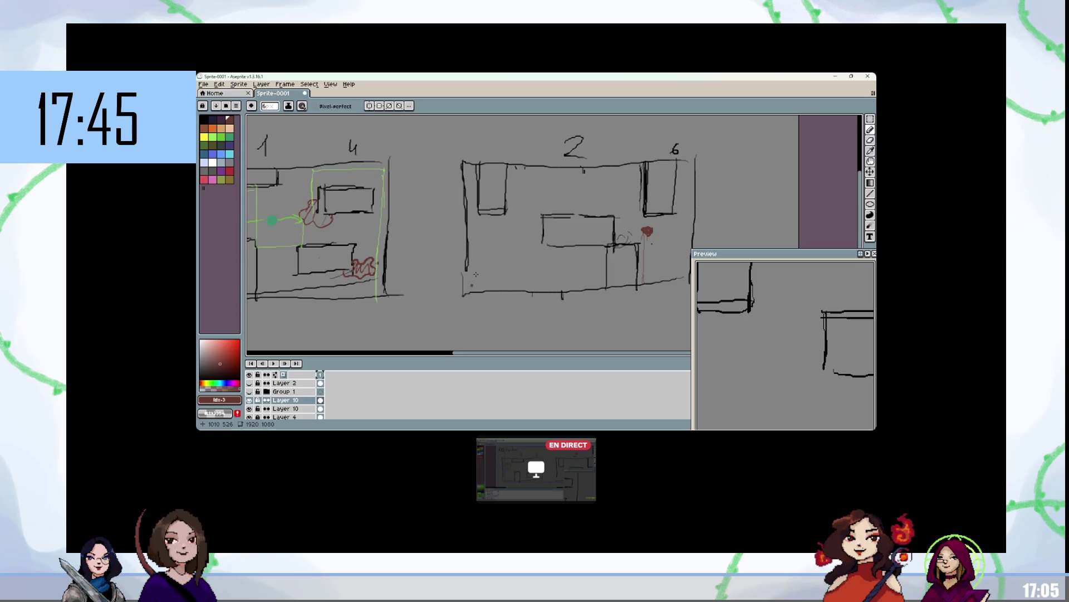
click(229, 136)
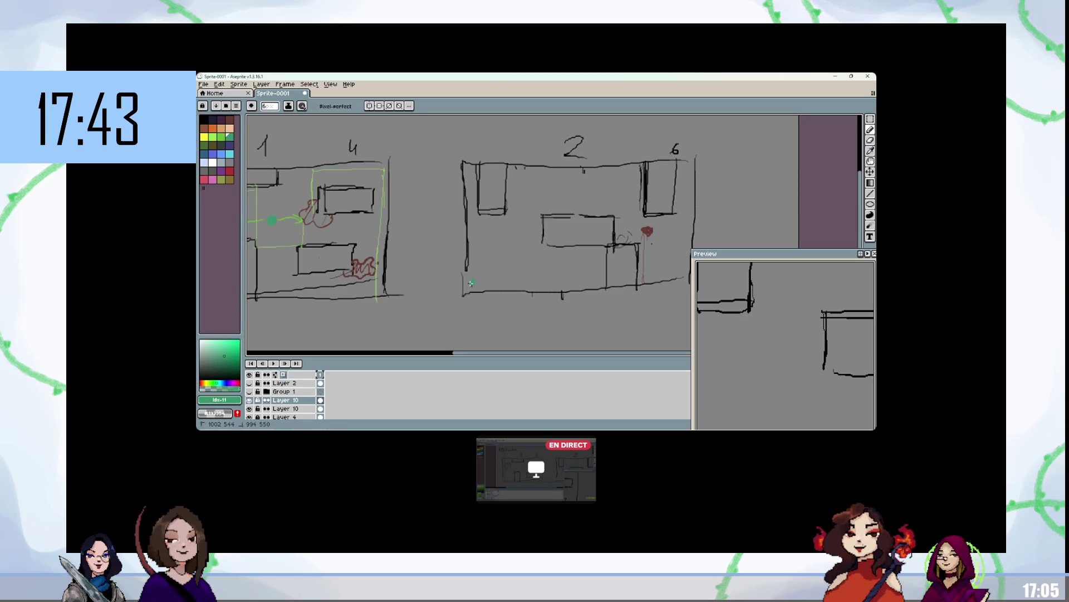
Step: Place a green start dot and light green floor line in room 2, plus a hatched red cloud stain
click(472, 283)
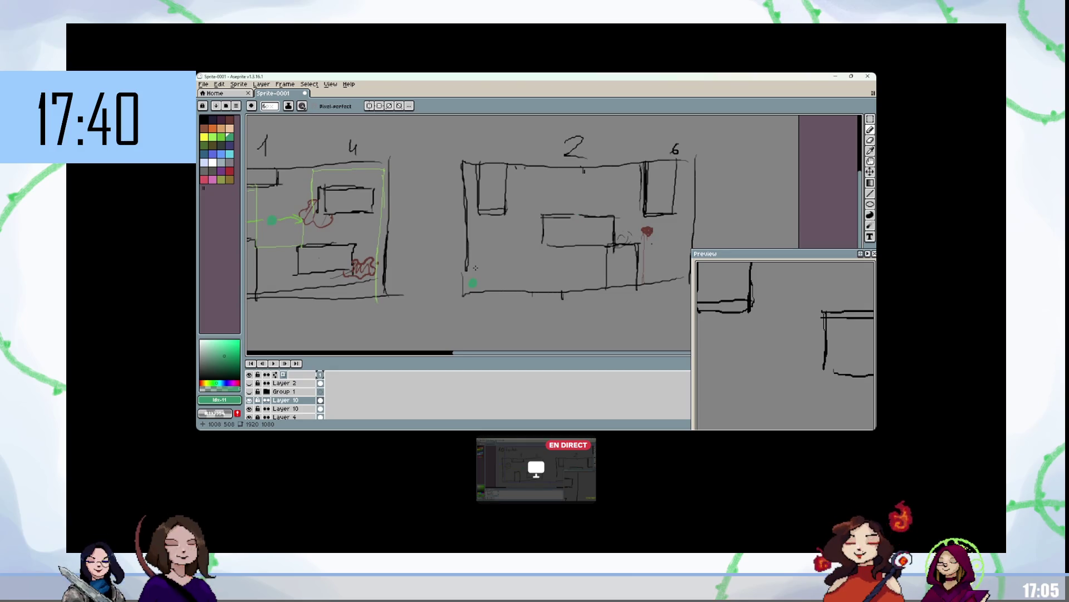
key(bracketleft)
key(bracketleft)
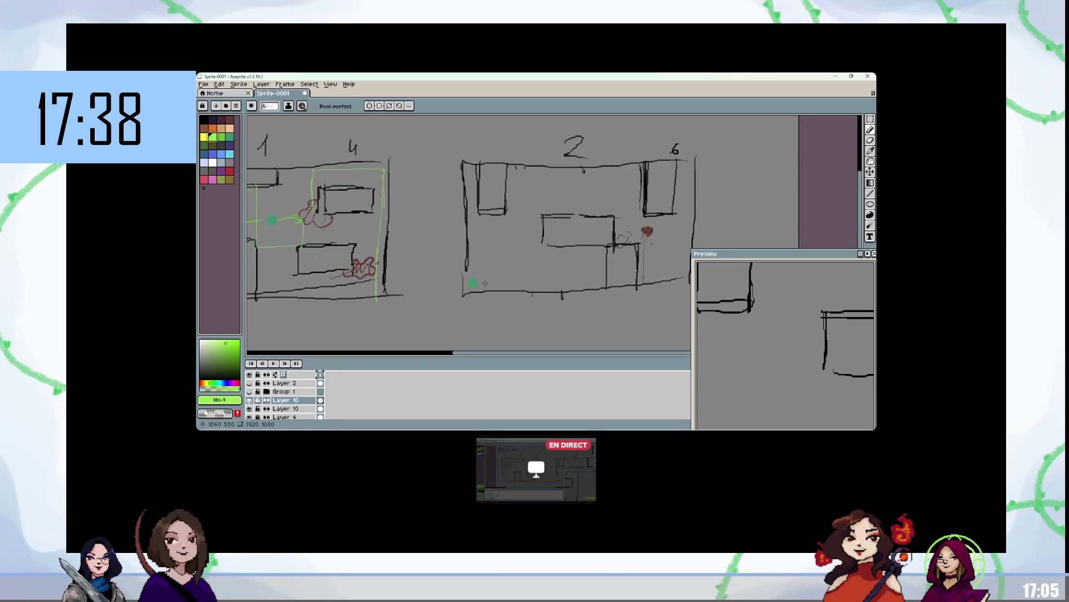
drag(505, 281, 588, 284)
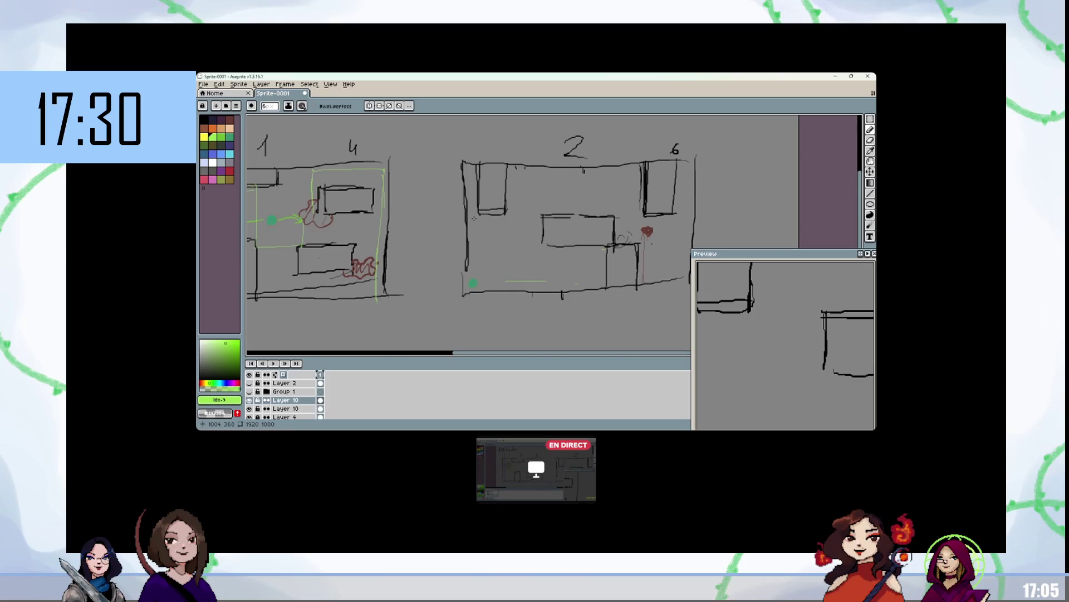
alt+click(491, 243)
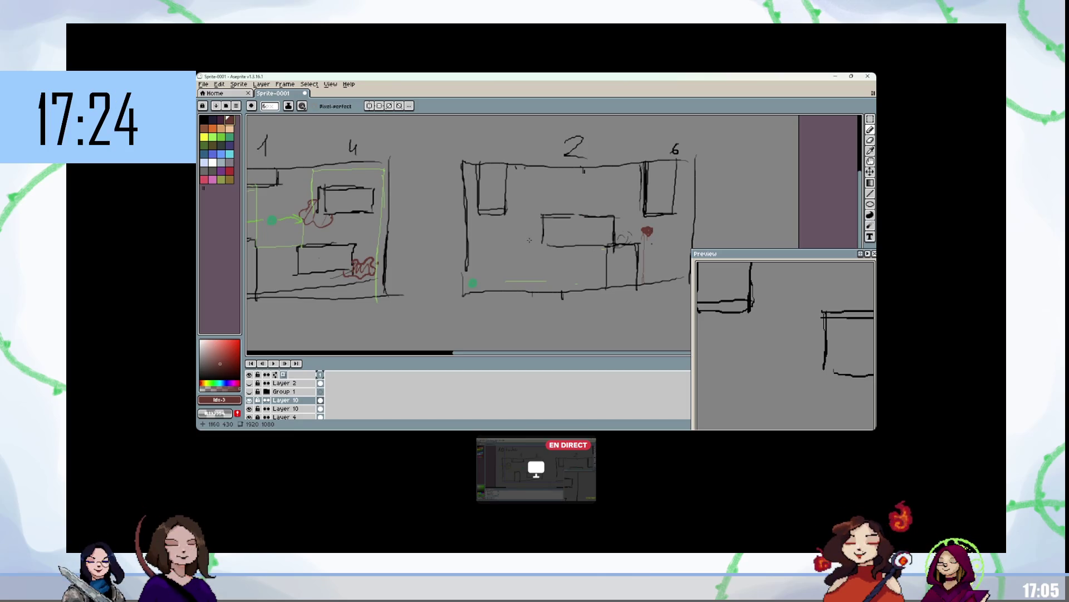
mouse_move(513, 241)
mouse_down()
mouse_move(511, 260)
mouse_move(532, 253)
mouse_move(513, 241)
mouse_move(515, 259)
mouse_up()
drag(527, 238, 529, 255)
Step: Draw the green path around room 2 and up its left wall, then undo it
click(213, 137)
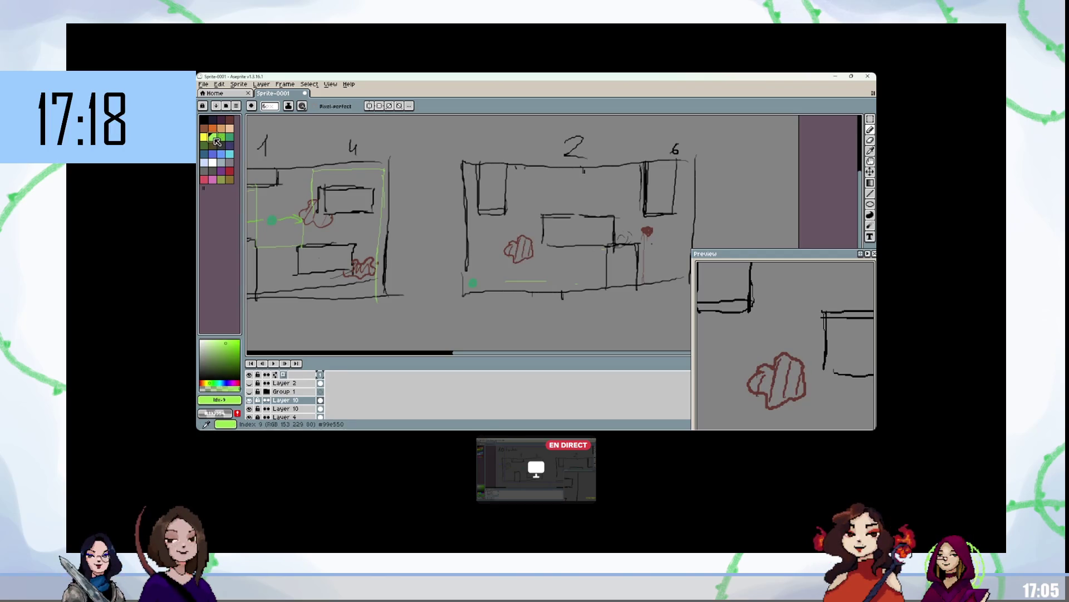
mouse_move(571, 280)
mouse_down()
mouse_move(601, 281)
mouse_move(600, 250)
mouse_move(523, 252)
mouse_up()
drag(470, 165, 471, 284)
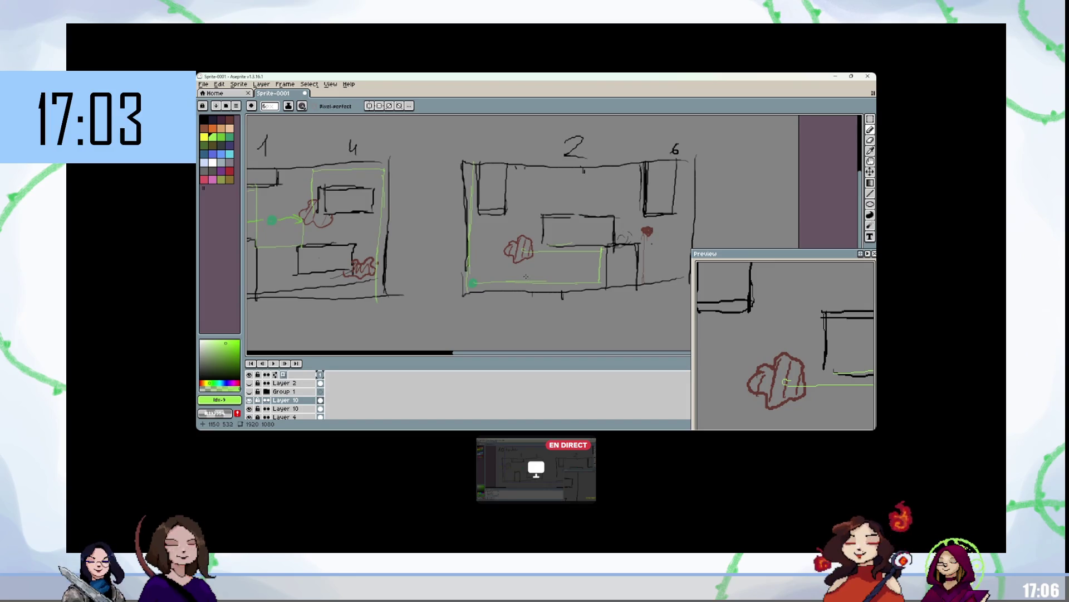
key(ctrl+z)
key(ctrl+z)
key(ctrl+z)
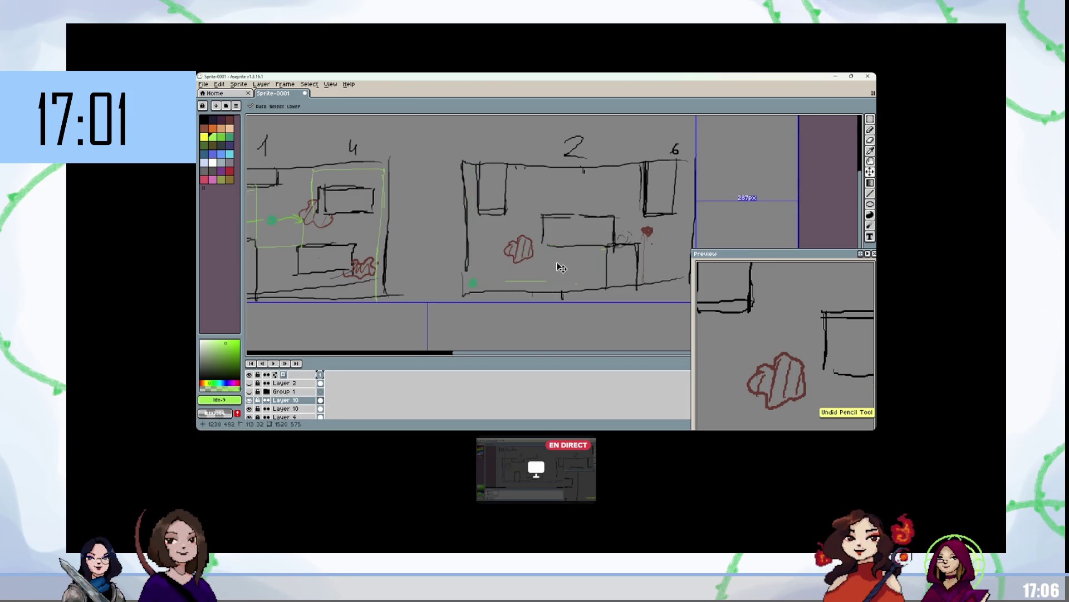
Step: Undo the hatched stain and floor stroke, dot a green start point, and scribble a red stain on room 2's left
key(ctrl+z)
key(ctrl+z)
key(ctrl+z)
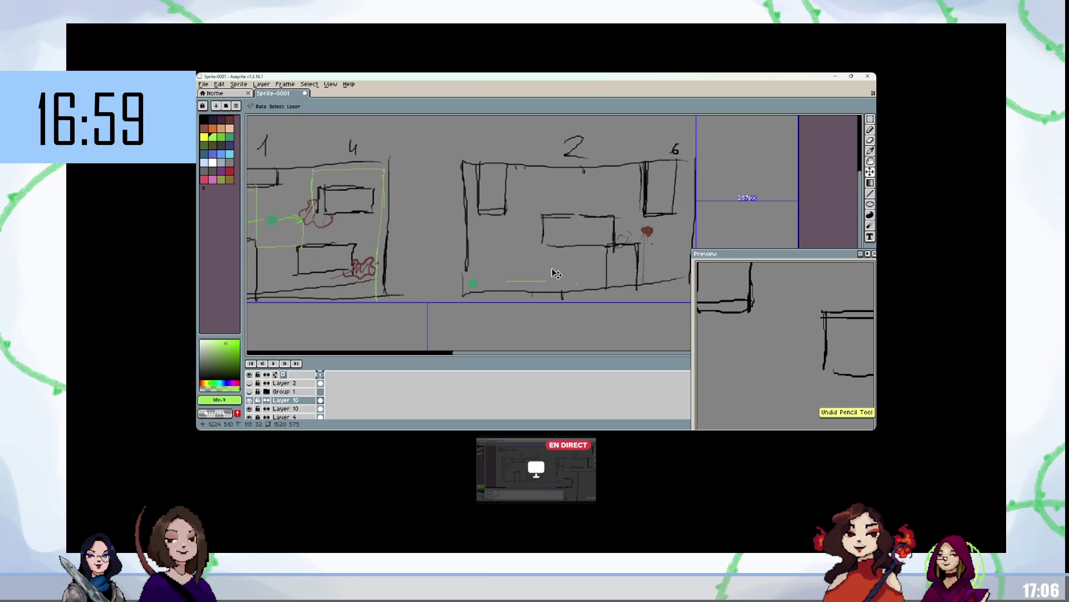
key(ctrl+z)
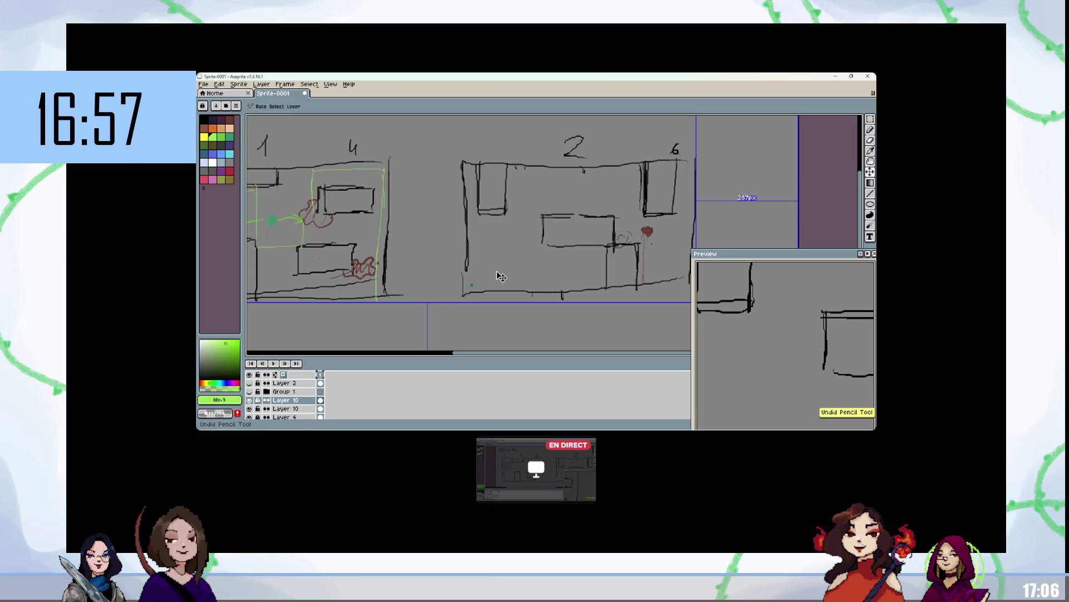
key(bracketright)
key(bracketright)
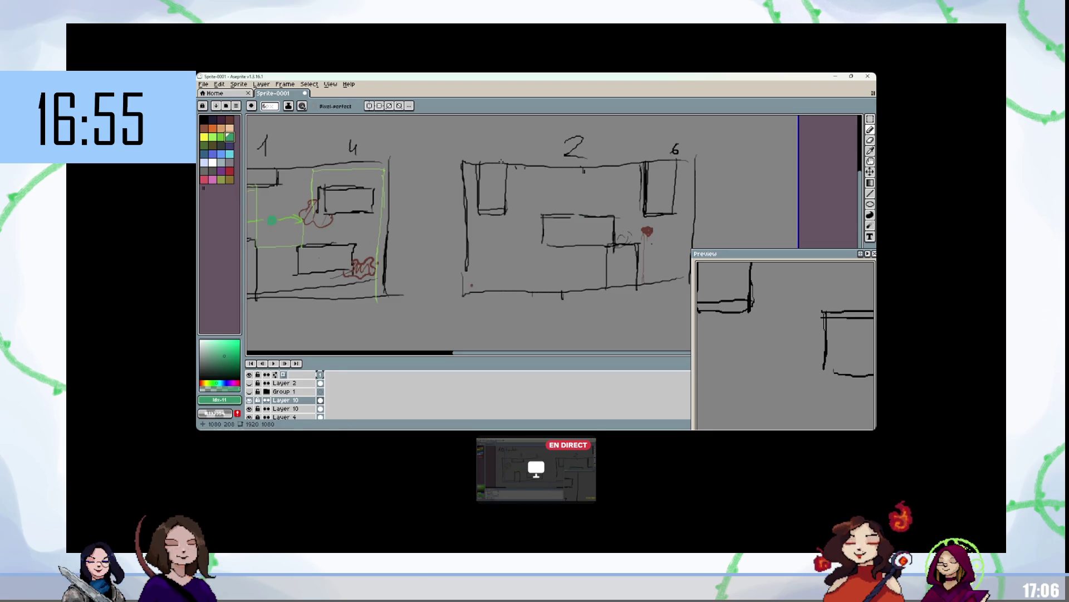
click(564, 185)
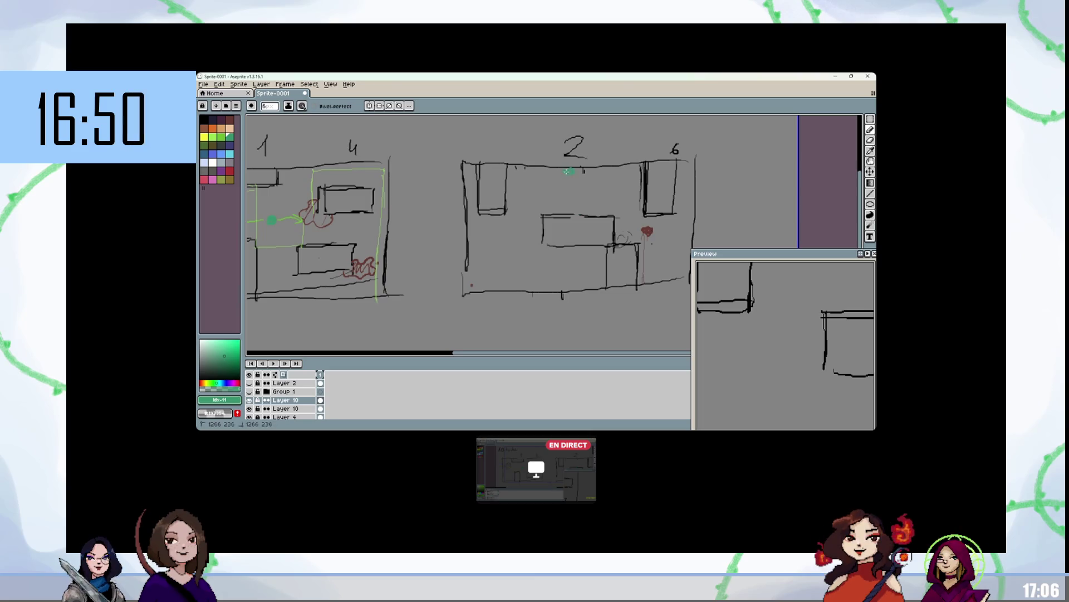
click(213, 136)
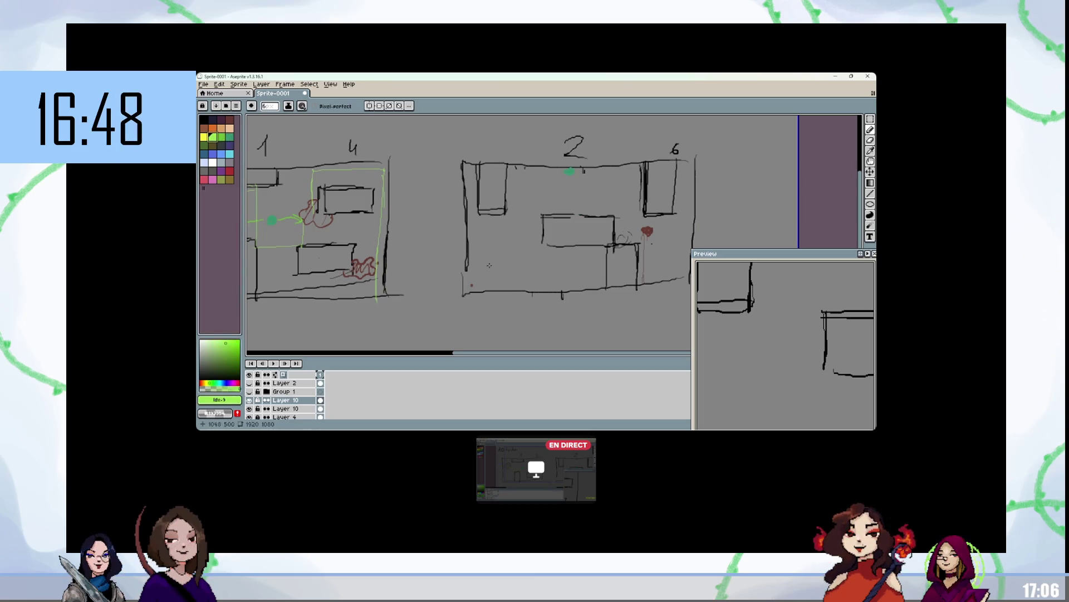
click(229, 120)
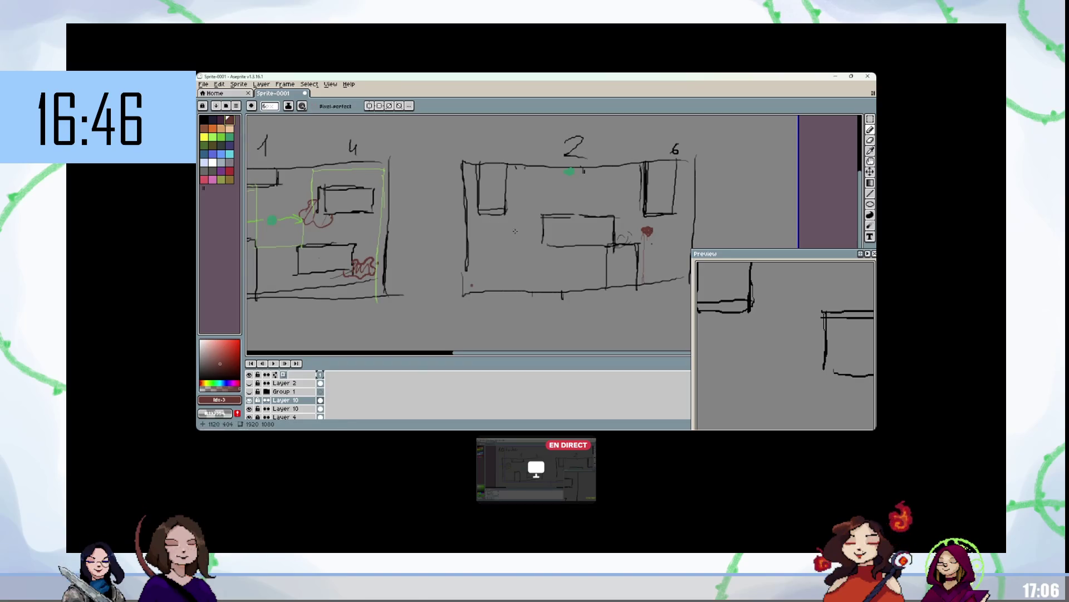
mouse_move(505, 249)
mouse_down()
mouse_move(511, 265)
mouse_move(527, 252)
mouse_move(502, 244)
mouse_move(526, 258)
mouse_up()
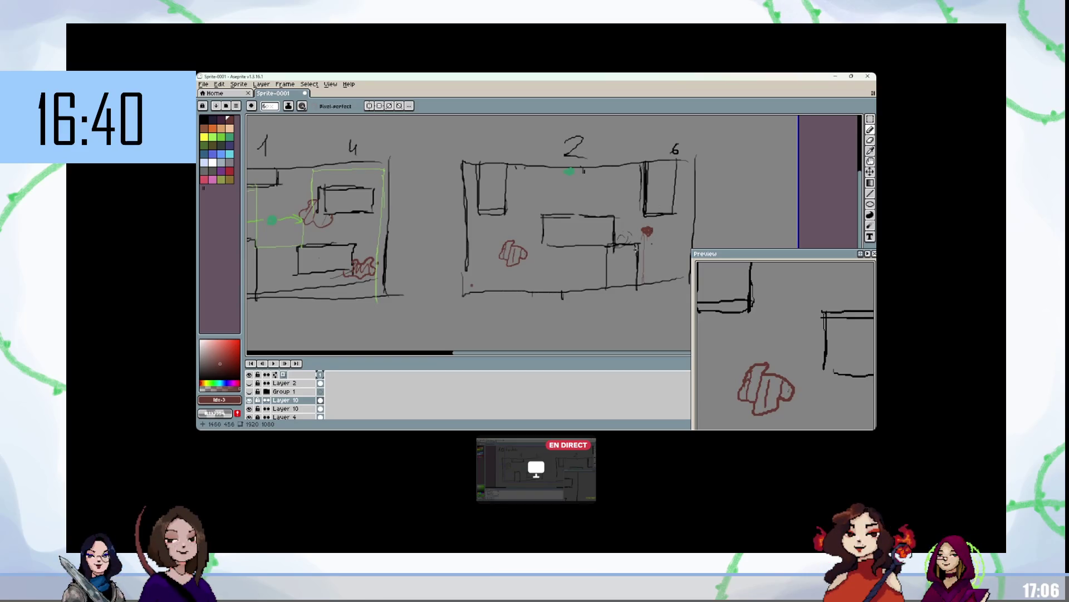
Step: Draw the green path down from the start dot and rightward across room 2
alt+click(569, 171)
drag(569, 171, 571, 208)
shift+click(677, 212)
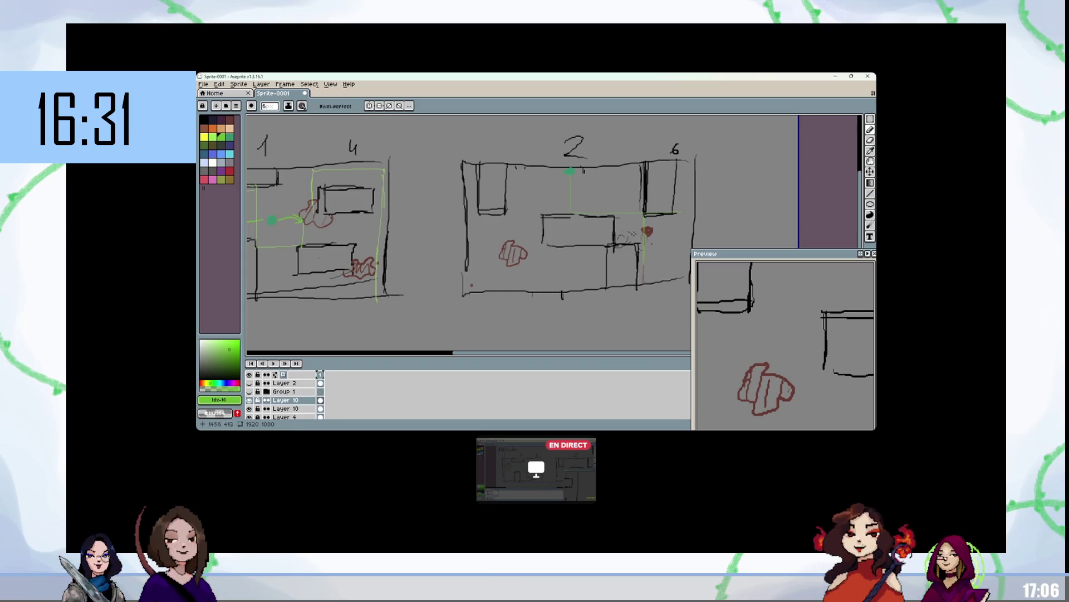
alt+click(647, 231)
Step: Add a red stain beside the 6 label, a green path along room 2's right wall, and a small red stain
mouse_move(684, 163)
mouse_down()
mouse_move(689, 176)
mouse_move(695, 169)
mouse_up()
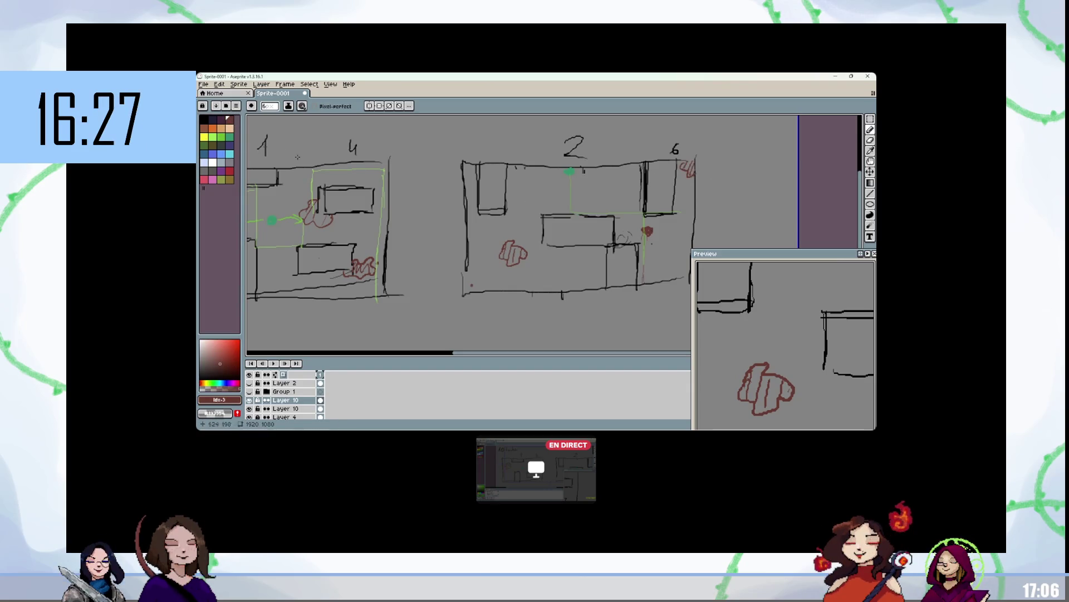
click(212, 137)
mouse_move(642, 284)
mouse_down()
mouse_move(672, 280)
mouse_move(690, 167)
mouse_move(670, 255)
mouse_up()
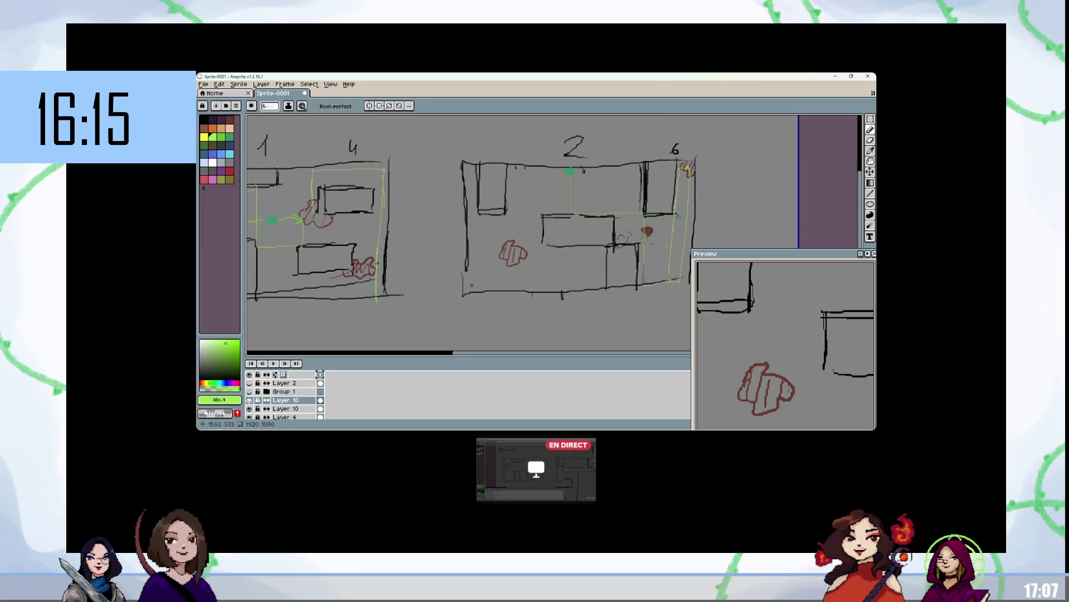
alt+click(622, 238)
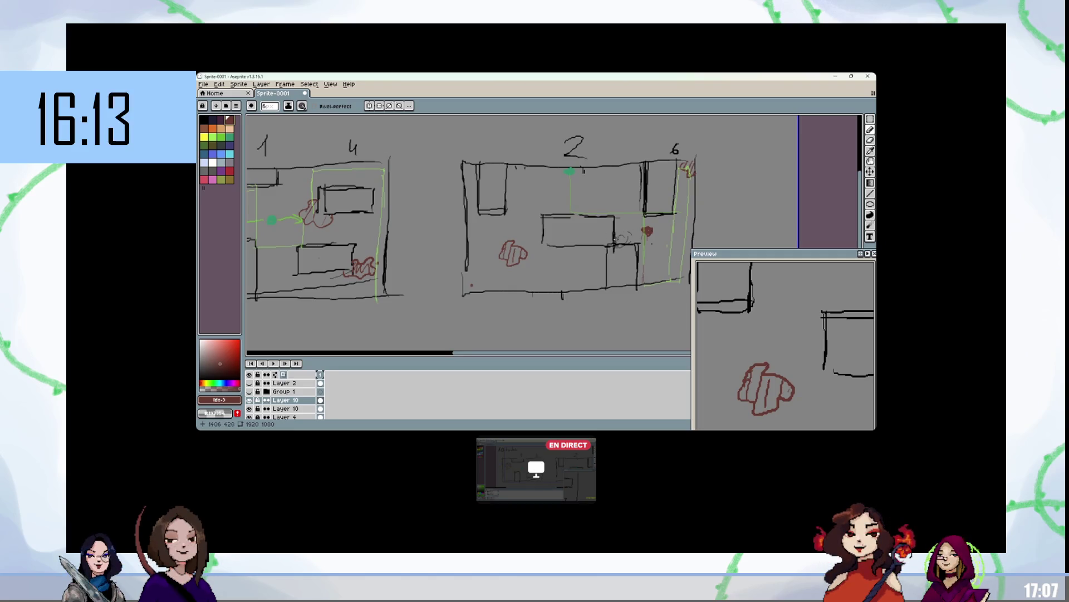
drag(615, 237, 626, 239)
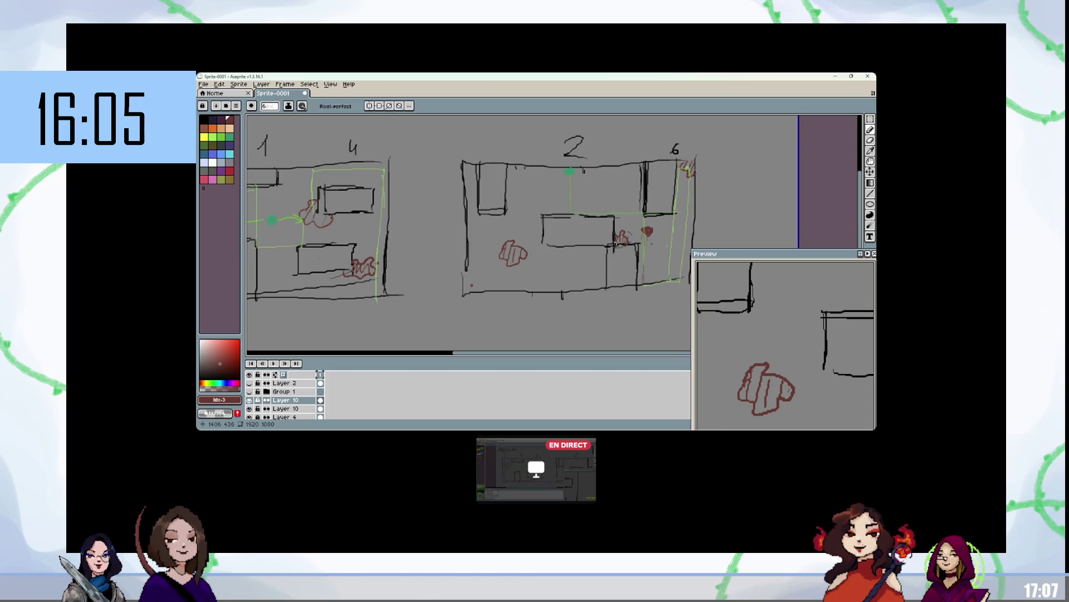
Step: Draw green path lines near room 2's right wall, across its lower part and along its left side
alt+click(569, 189)
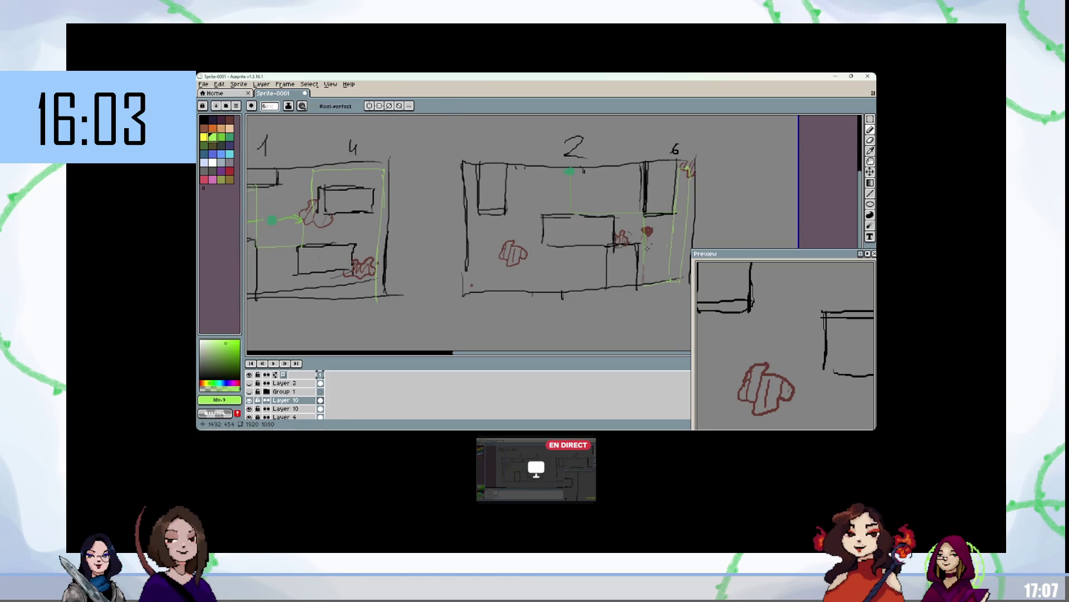
drag(615, 223, 620, 239)
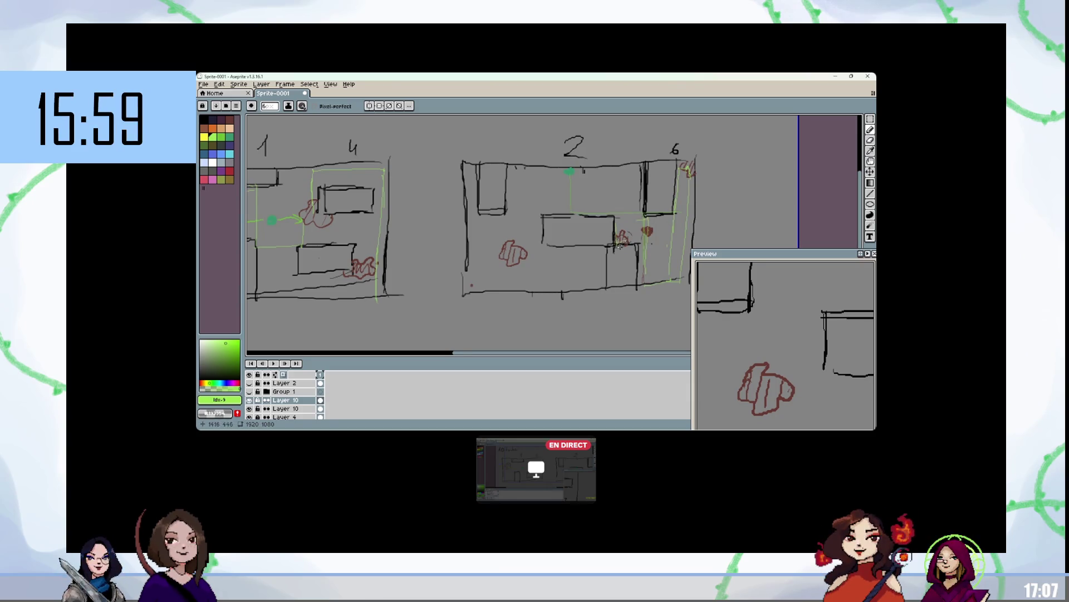
mouse_move(677, 212)
mouse_down()
mouse_move(507, 211)
mouse_move(508, 254)
mouse_move(572, 255)
mouse_move(582, 284)
mouse_move(470, 220)
mouse_move(477, 179)
mouse_up()
click(508, 253)
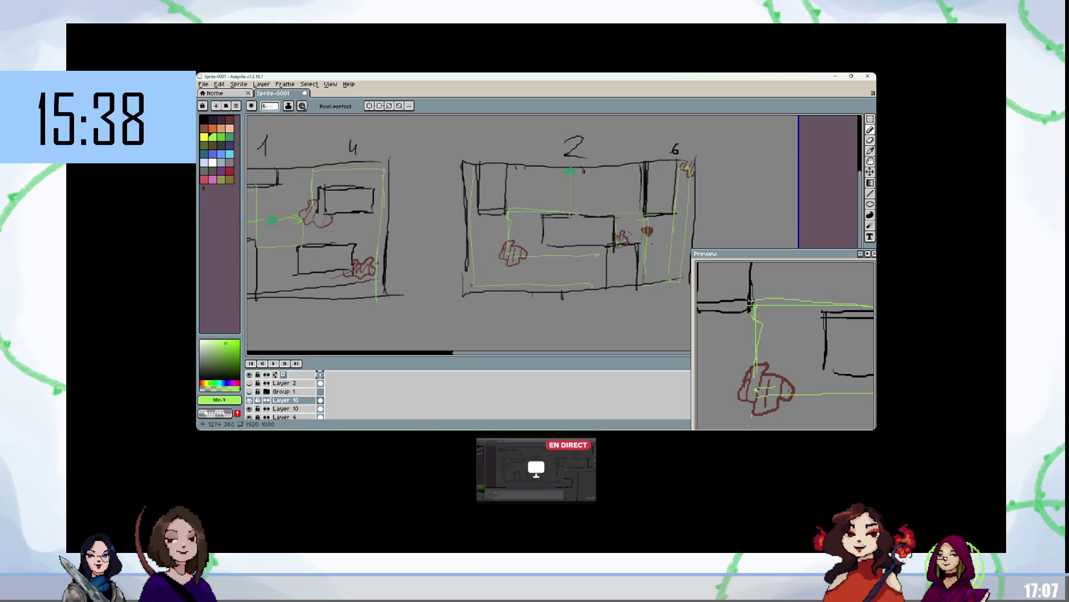
drag(508, 174, 508, 232)
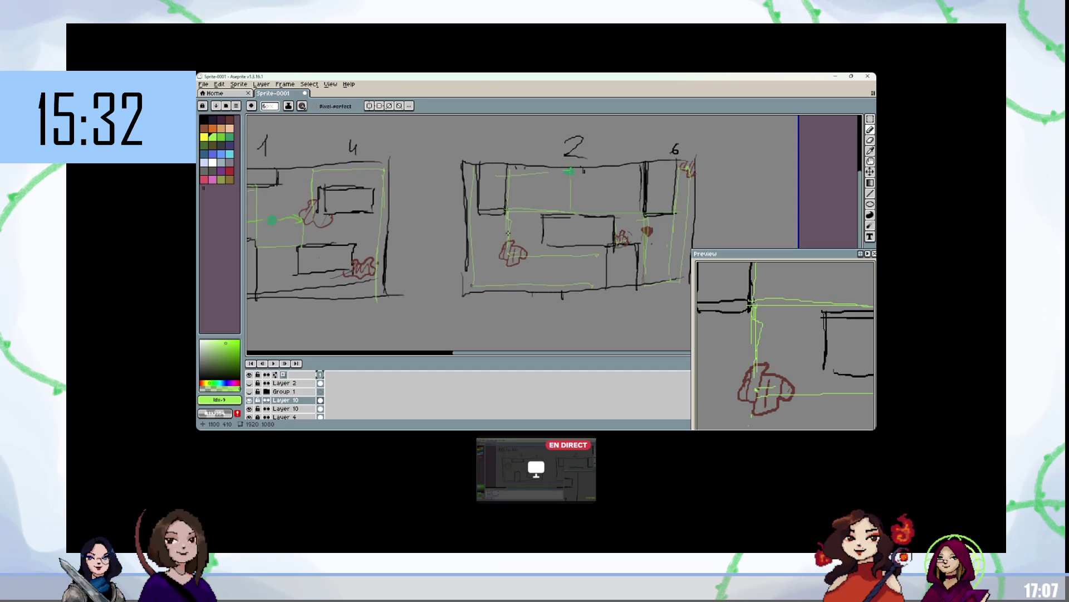
Step: Erase the old red blob on room 2's left and redraw it as a dark red cloud-shaped stain
key(e)
drag(500, 248, 519, 249)
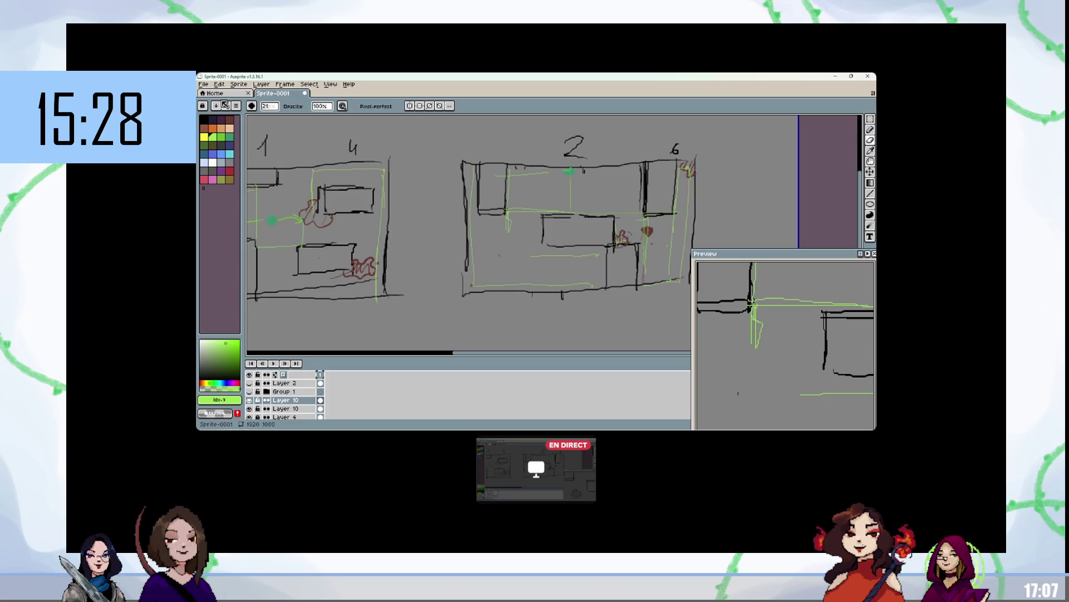
click(230, 119)
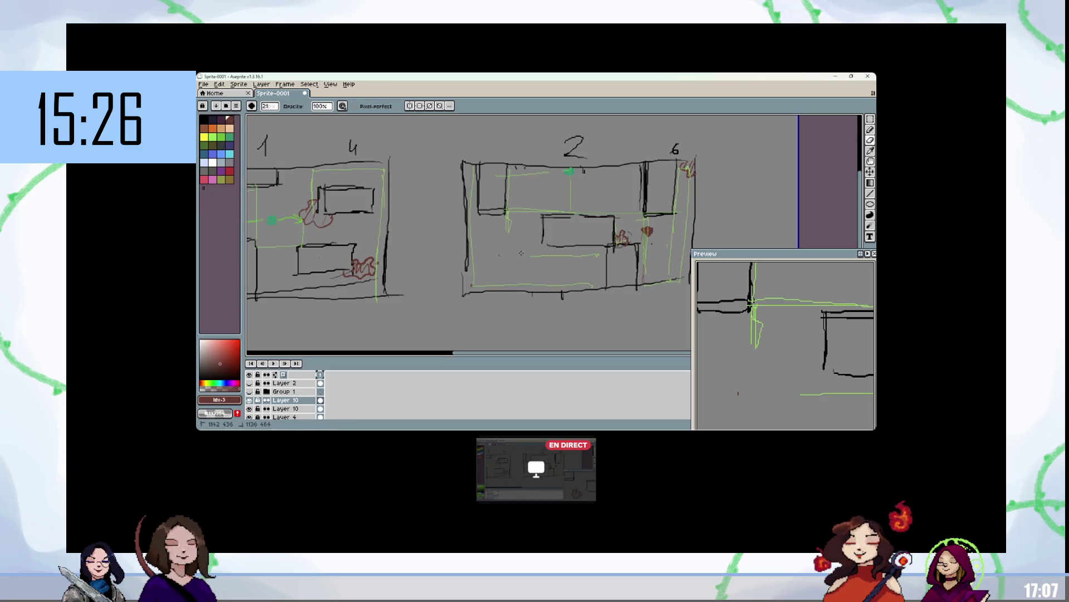
key(b)
mouse_move(527, 240)
mouse_down()
mouse_move(527, 256)
mouse_move(529, 234)
mouse_move(554, 251)
mouse_up()
Step: Draw a green path line left of the cloud stain and a red stain in room 2's top-left corner
click(212, 136)
drag(505, 204, 501, 272)
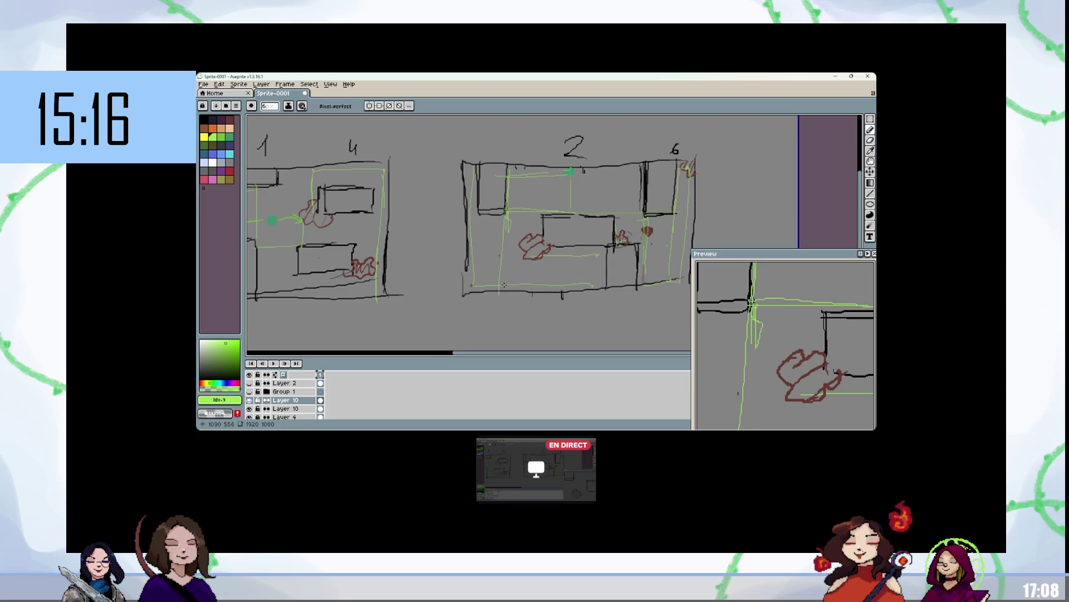
click(227, 119)
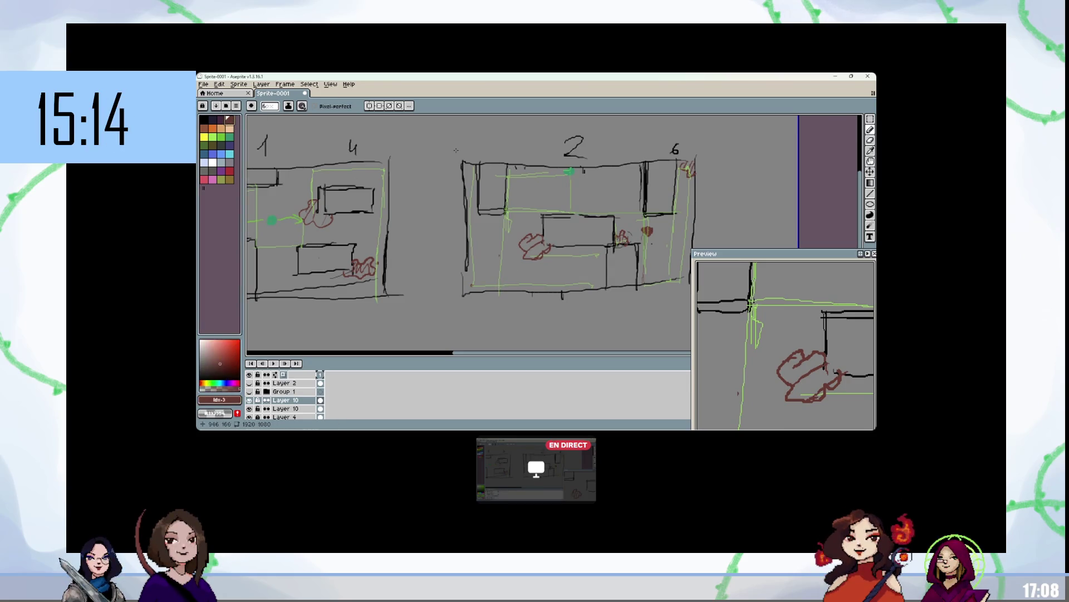
mouse_move(477, 185)
mouse_down()
mouse_move(466, 168)
mouse_move(475, 183)
mouse_move(476, 169)
mouse_up()
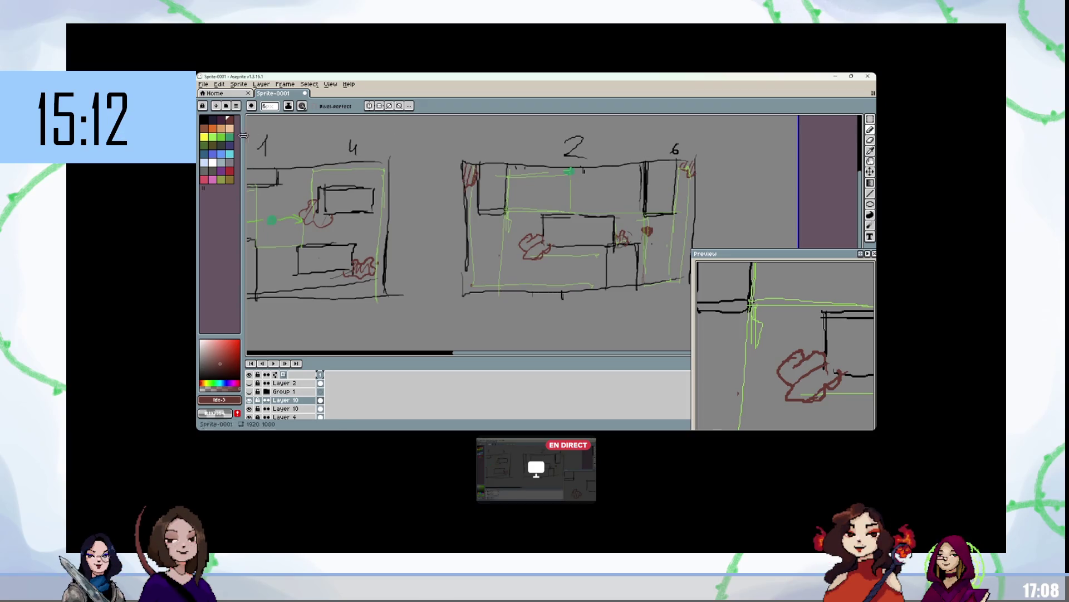
click(212, 136)
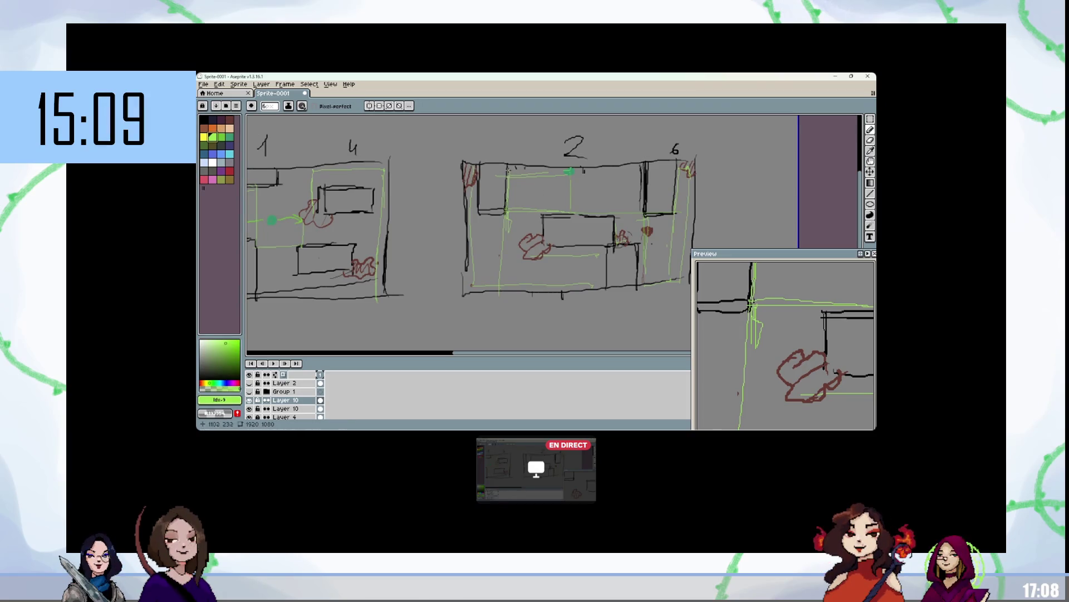
Step: Reinforce the left green vertical path, add a green segment below the cloud, and undo a stray circle
drag(503, 237, 507, 295)
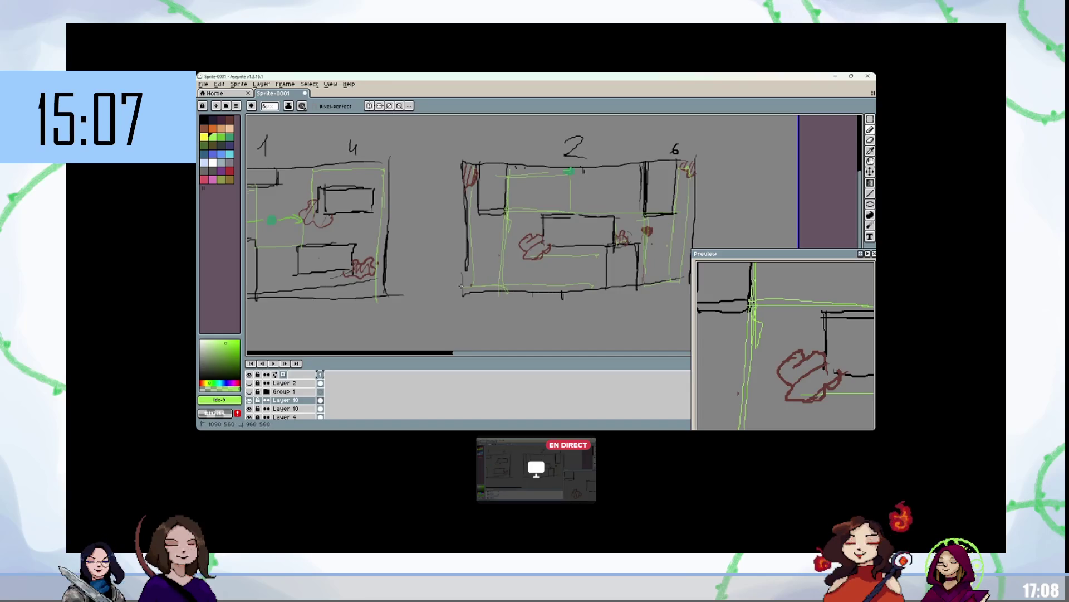
drag(540, 252, 584, 252)
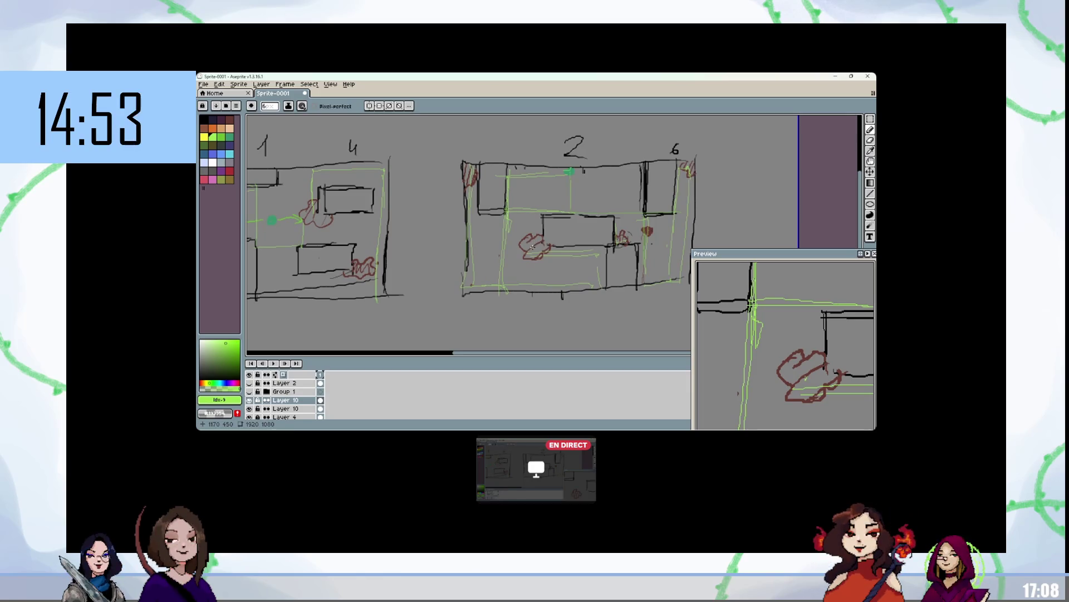
mouse_move(615, 178)
mouse_down()
mouse_move(607, 191)
mouse_move(615, 178)
mouse_up()
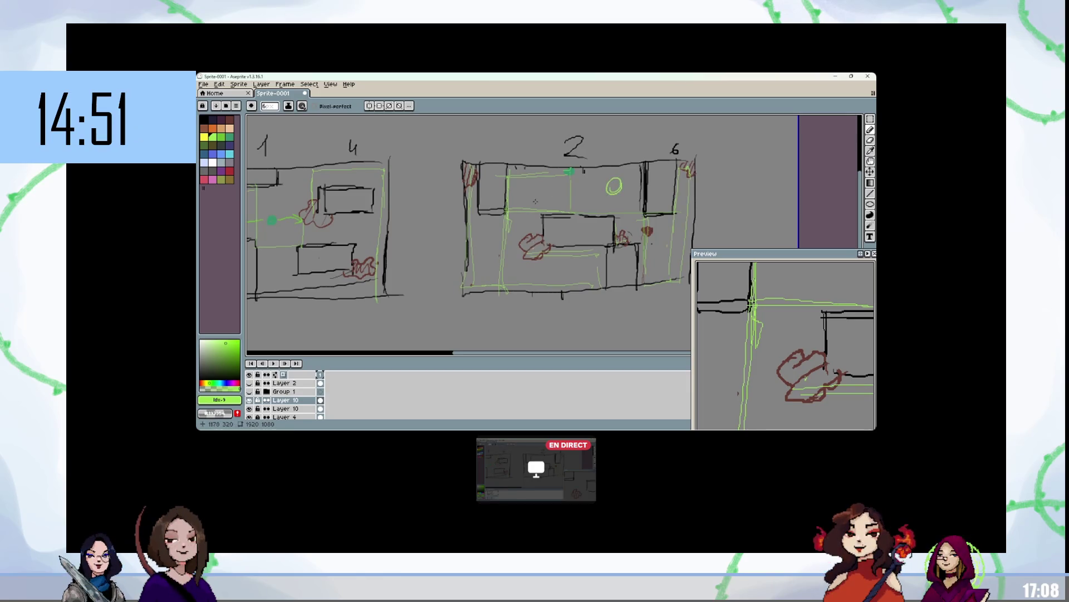
key(ctrl+z)
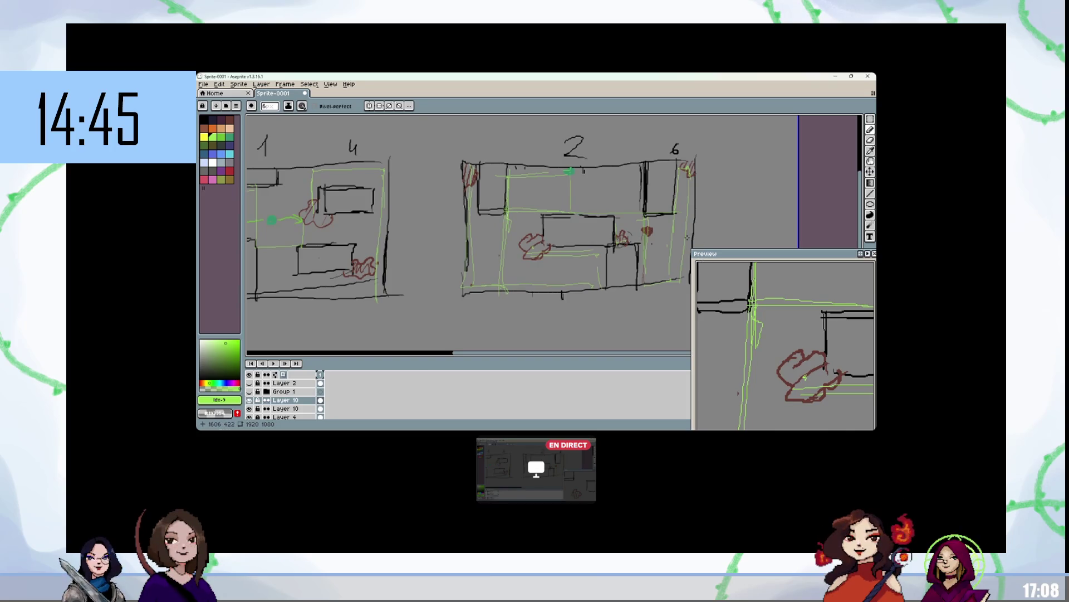
Step: Draw a green down arrow at the cloud stain and green path arcs around it, undoing the stray circle and rectangle
drag(531, 220, 535, 225)
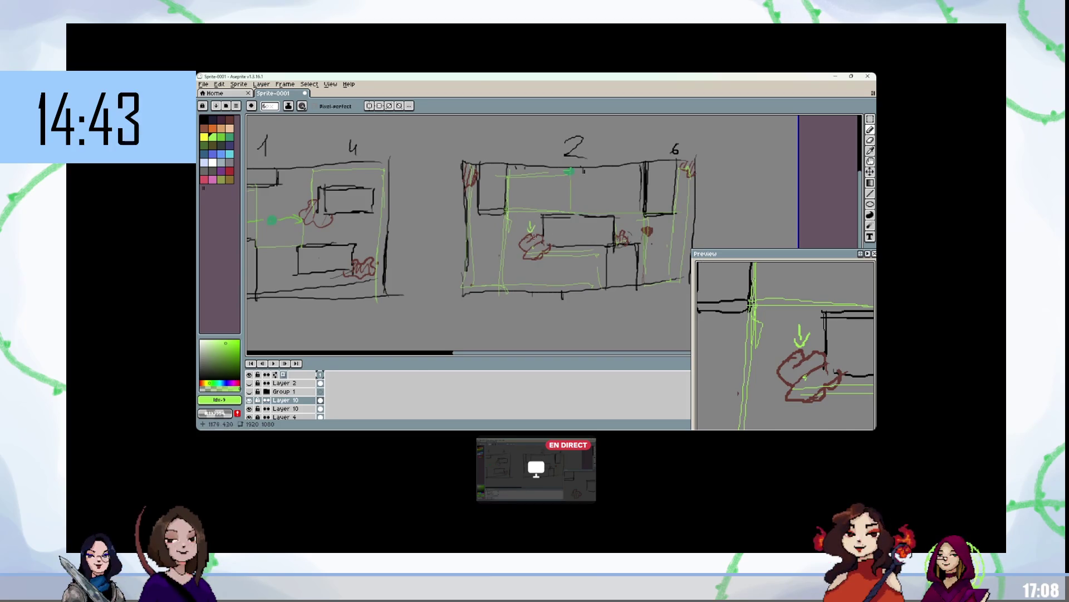
mouse_move(601, 257)
mouse_down()
mouse_move(557, 217)
mouse_move(452, 245)
mouse_up()
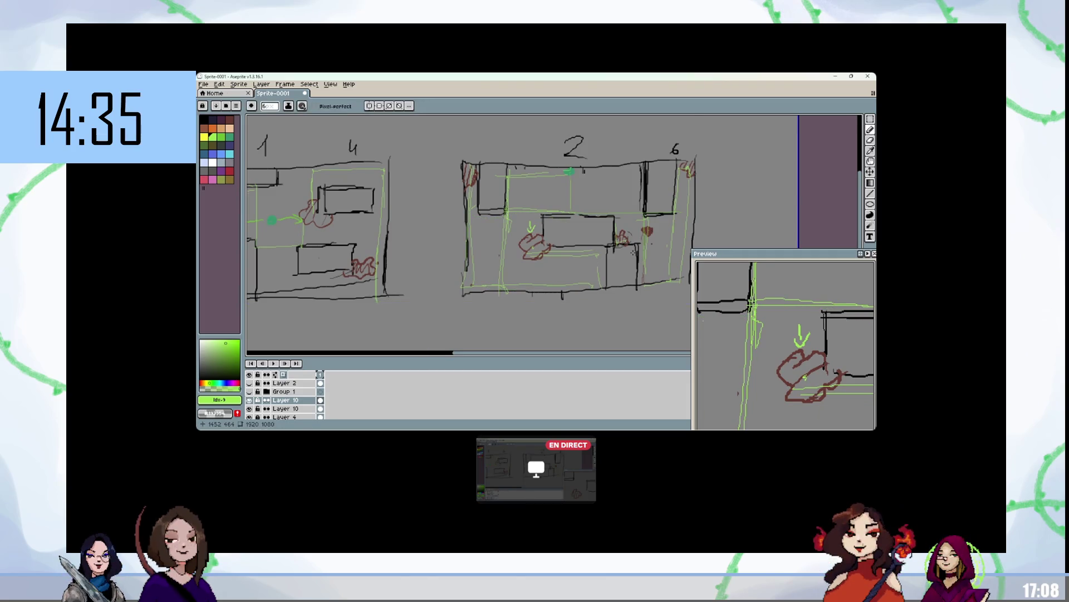
mouse_move(570, 171)
mouse_down()
mouse_move(571, 213)
mouse_move(506, 212)
mouse_up()
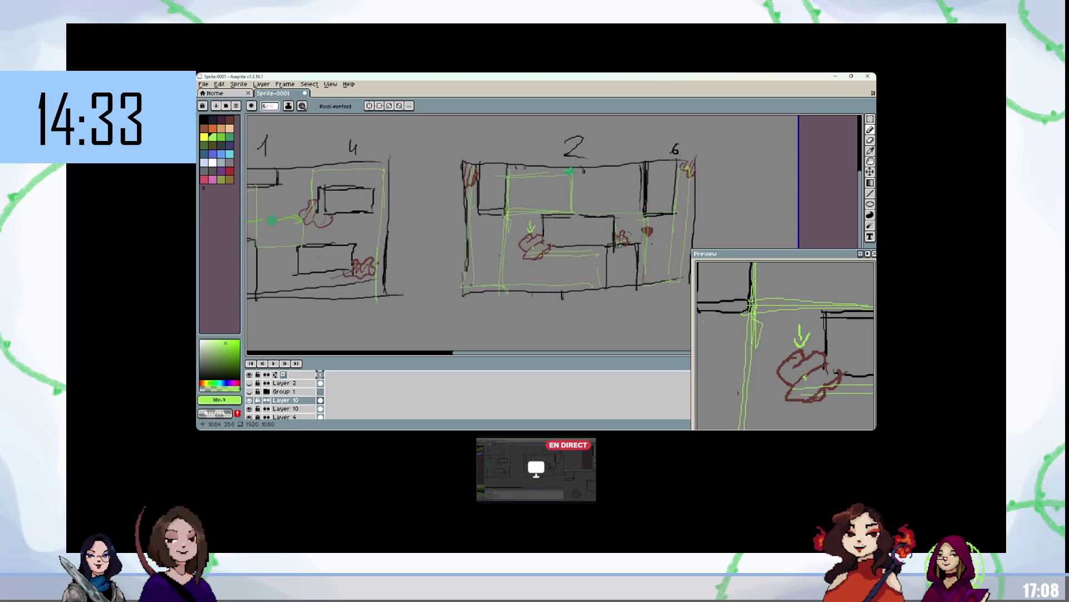
mouse_move(534, 249)
mouse_down()
mouse_move(467, 248)
mouse_move(467, 175)
mouse_up()
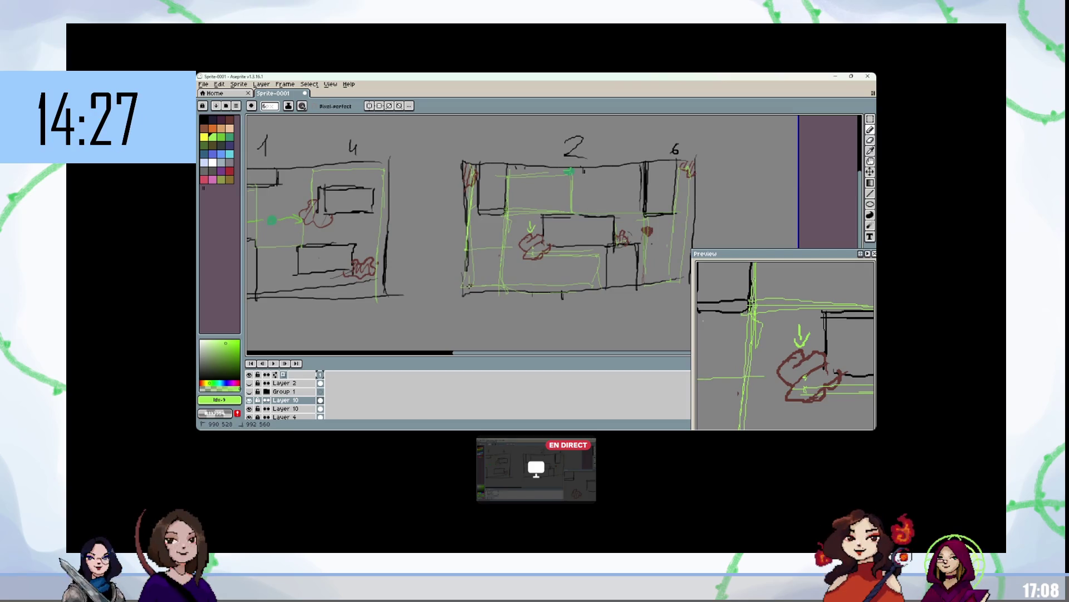
mouse_move(468, 287)
mouse_down()
mouse_move(606, 286)
mouse_move(603, 252)
mouse_move(472, 257)
mouse_up()
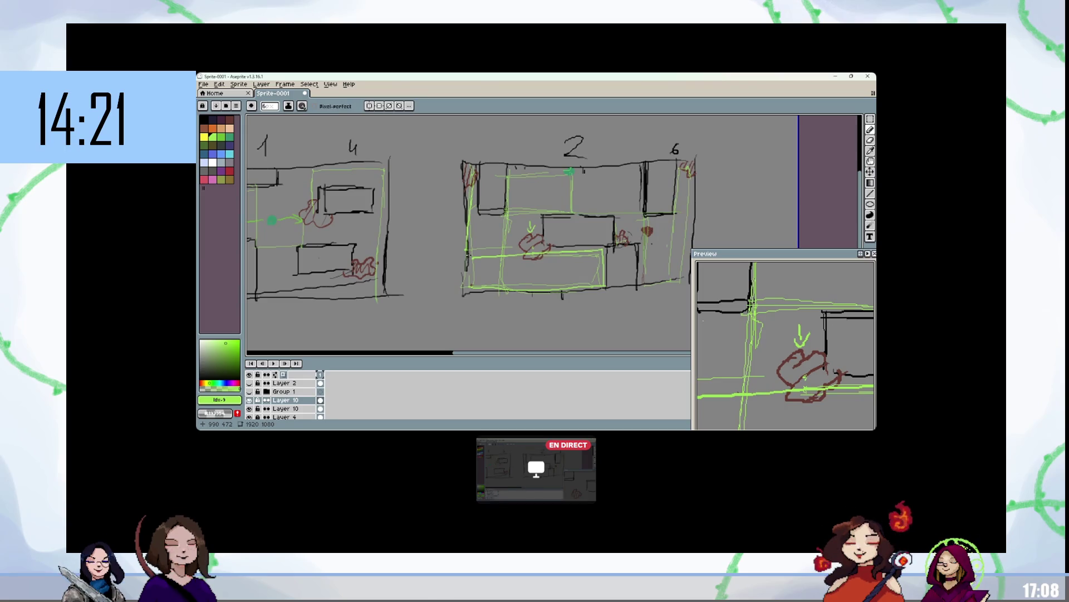
drag(532, 219, 535, 219)
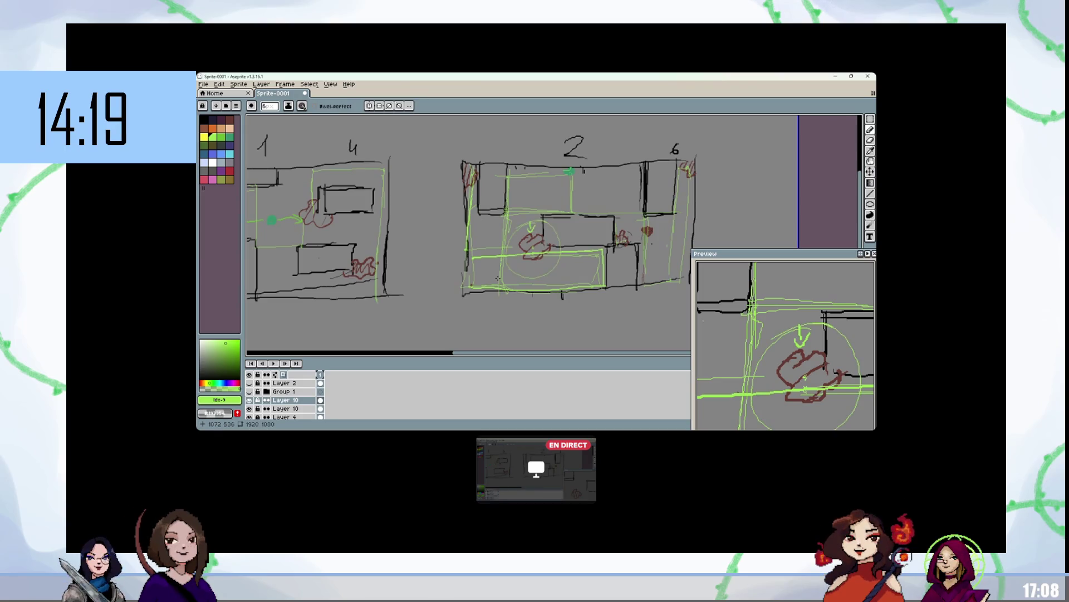
key(ctrl+z)
key(ctrl+z)
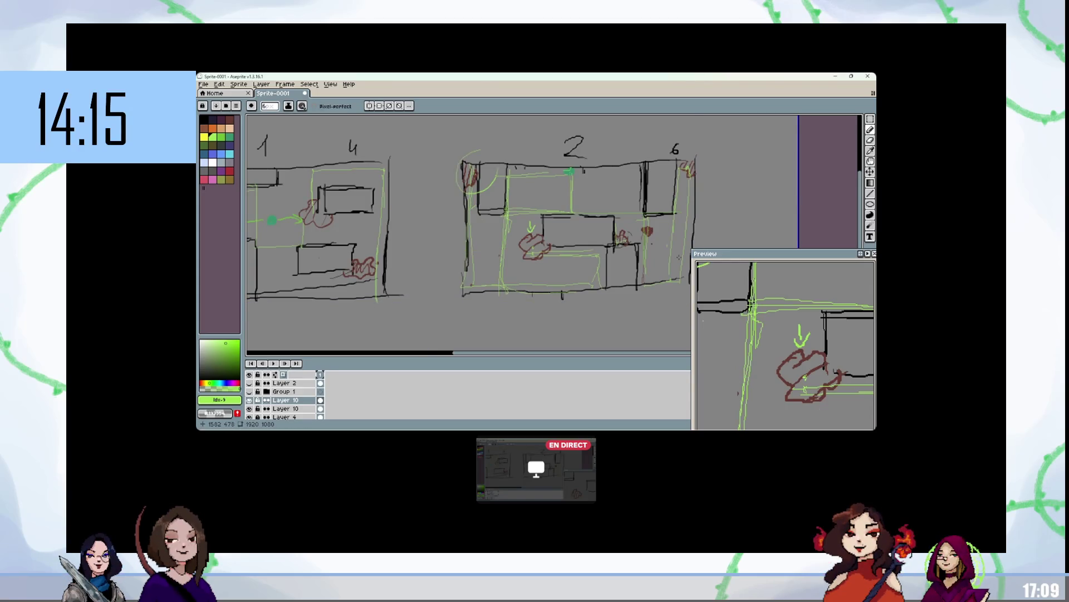
Step: Keep the Pencil active and swap the drawing colour to dark red
key(v)
key(b)
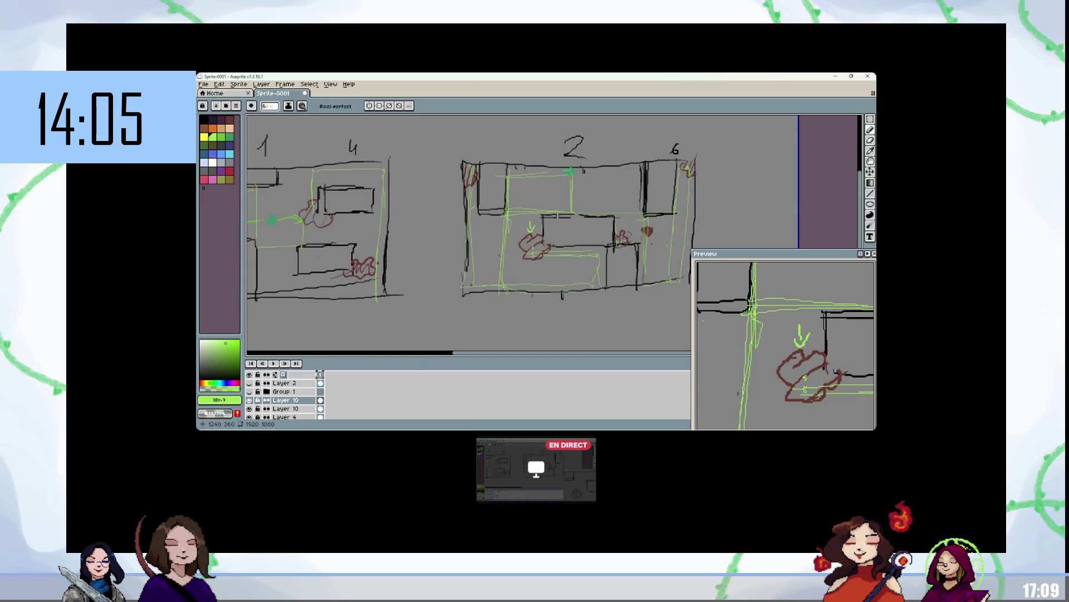
key(x)
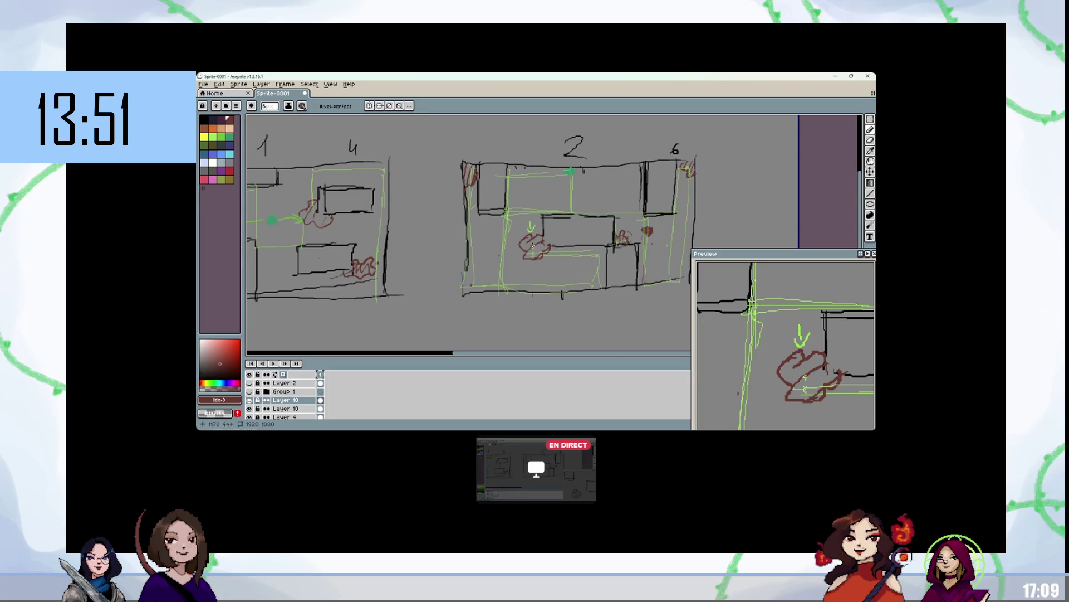
Step: Paint a red stain near room 2's top-right corner, discarding an earlier small red loop
mouse_move(533, 187)
mouse_down()
mouse_move(542, 195)
mouse_move(533, 187)
mouse_up()
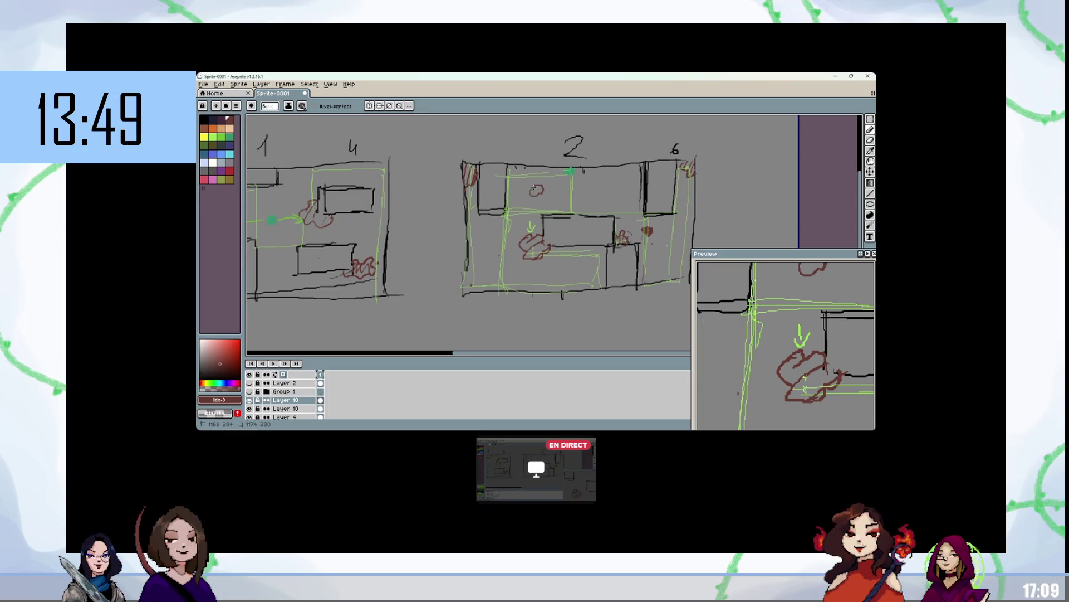
key(ctrl+z)
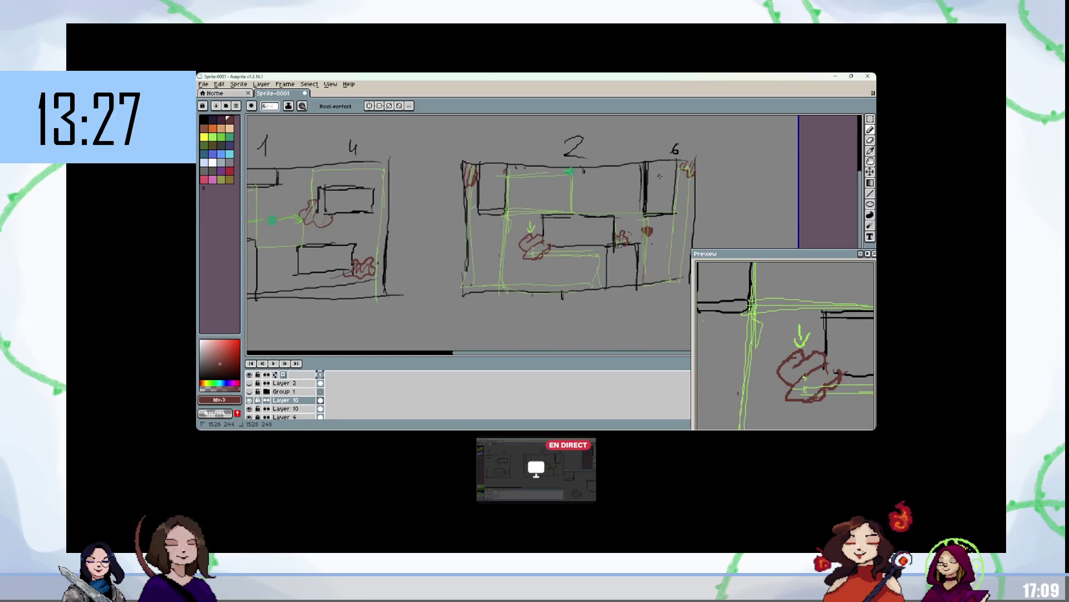
mouse_move(634, 160)
mouse_down()
mouse_move(627, 175)
mouse_move(640, 184)
mouse_move(632, 164)
mouse_move(638, 177)
mouse_up()
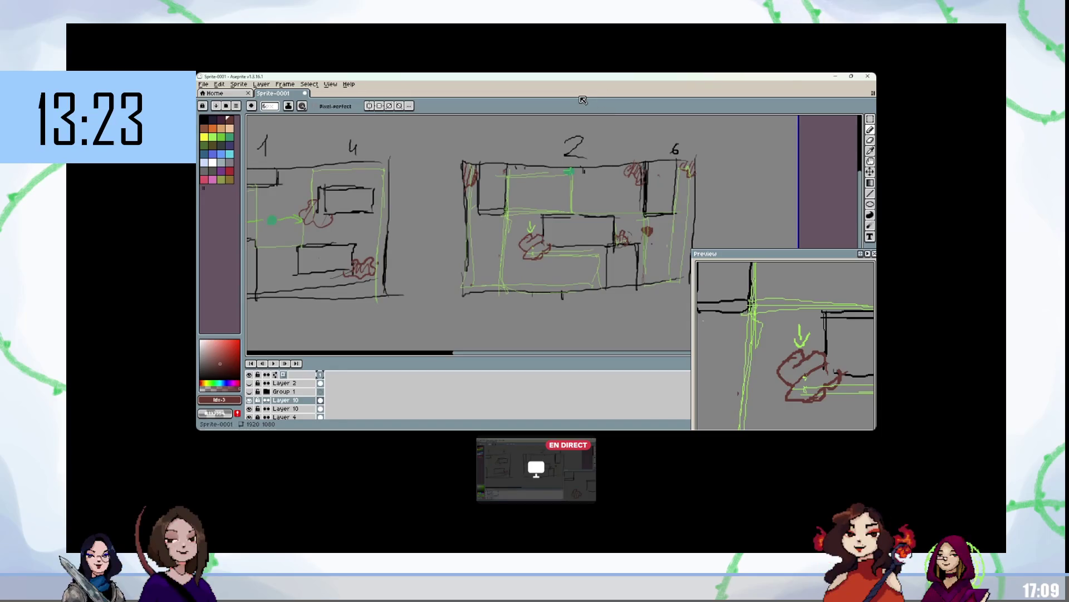
Step: Draw light green path lines across room 2's top, leftward, and along its left and bottom edges
click(212, 136)
mouse_move(574, 174)
mouse_down()
mouse_move(641, 174)
mouse_move(639, 229)
mouse_up()
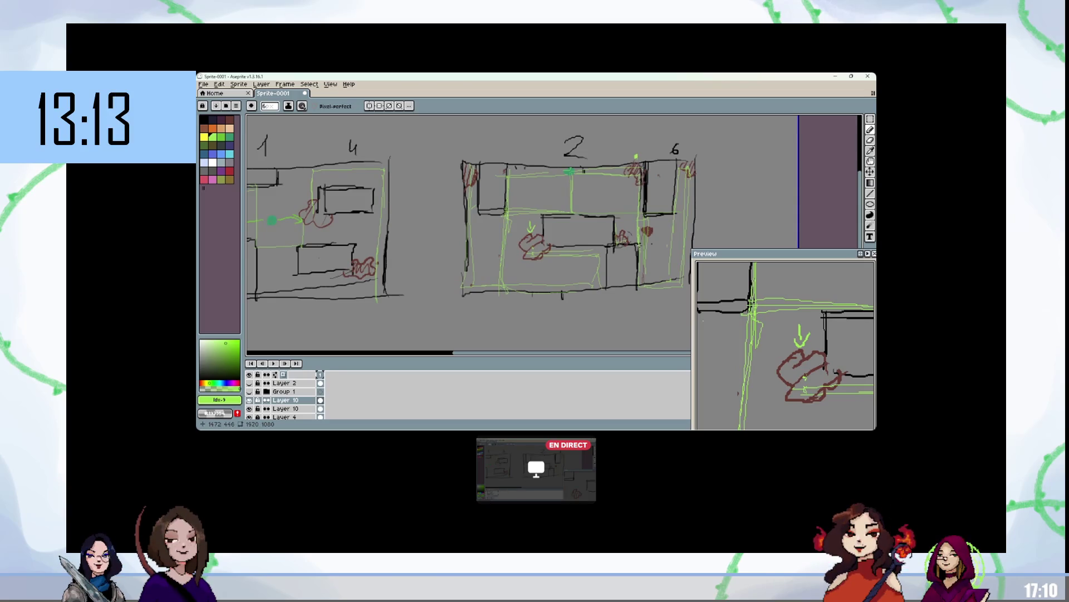
drag(643, 229, 644, 230)
key(ctrl+z)
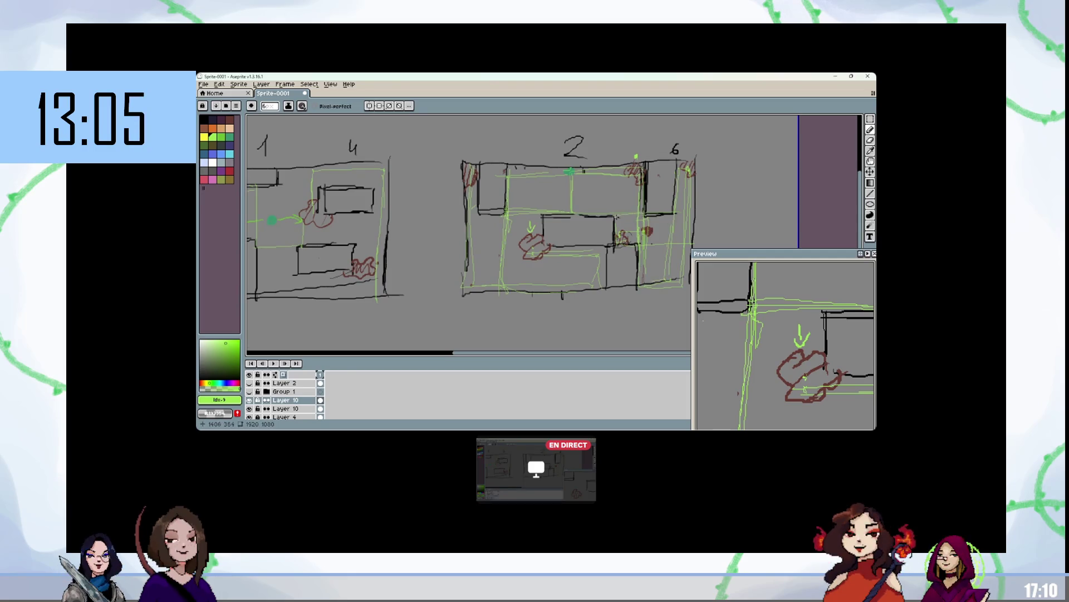
mouse_move(640, 213)
mouse_down()
mouse_move(512, 209)
mouse_move(503, 287)
mouse_move(469, 227)
mouse_move(474, 170)
mouse_up()
mouse_move(471, 301)
mouse_down()
mouse_move(594, 258)
mouse_move(539, 255)
mouse_up()
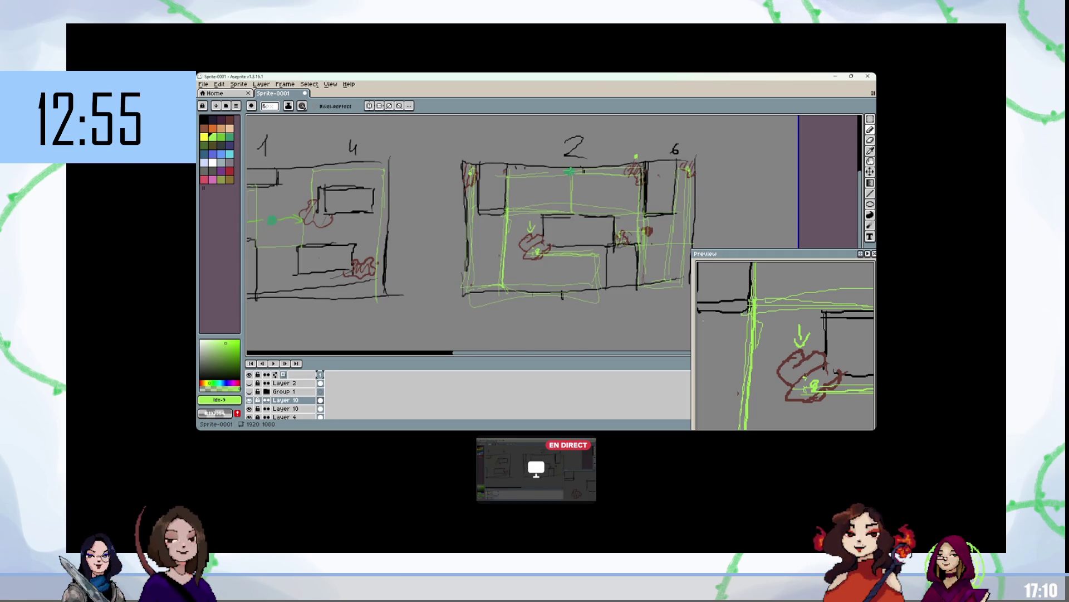
scroll(493, 171, down, 2)
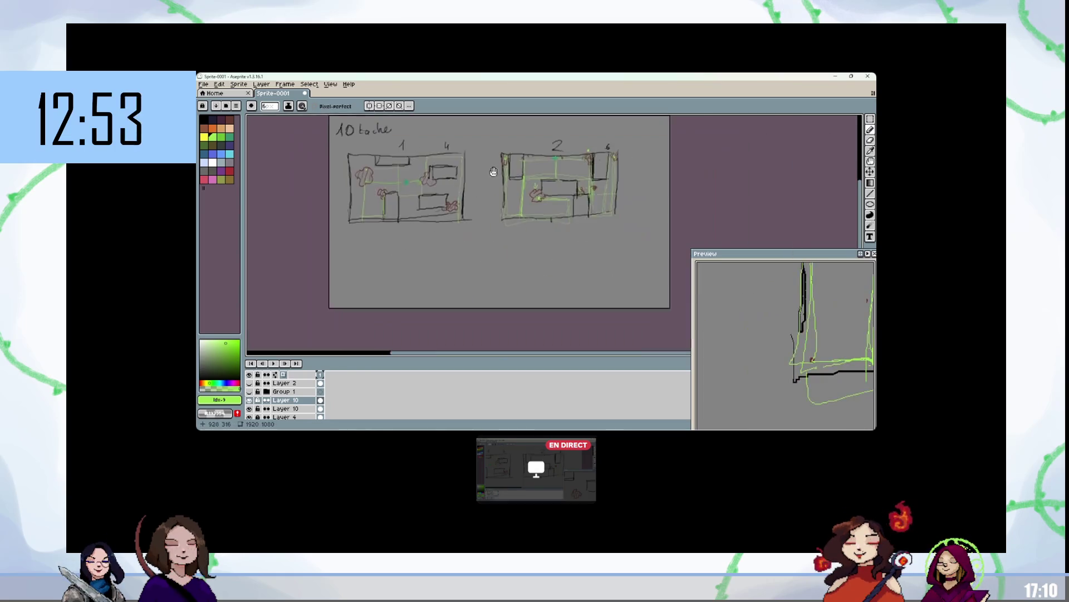
Step: Zoom and pan to bring the whole 1920x1080 sprite with both room sketches into view
scroll(493, 171, up, 2)
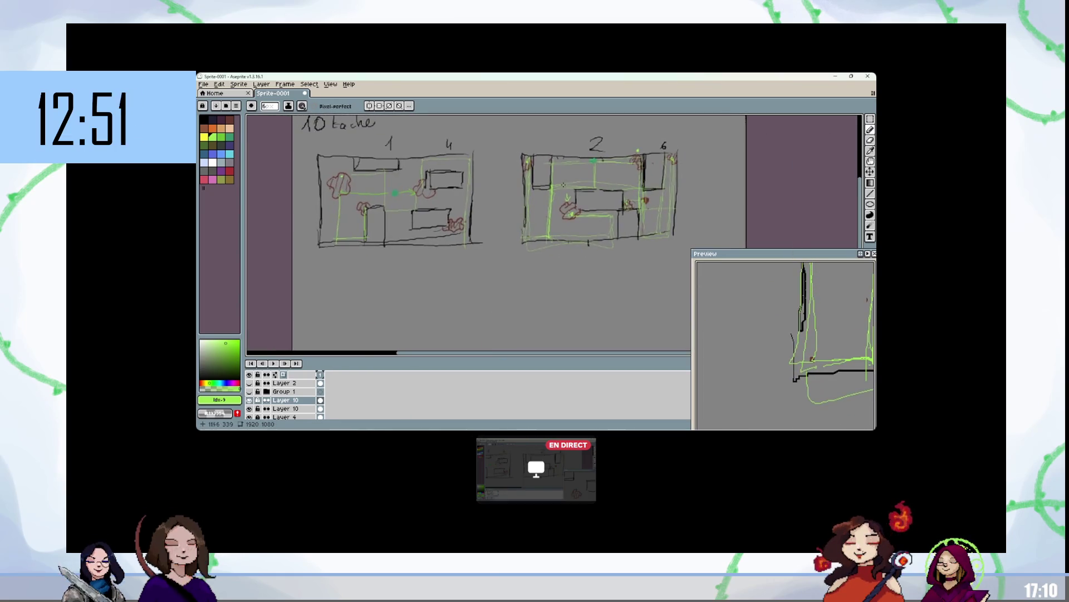
mouse_move(580, 192)
mouse_down()
mouse_move(572, 232)
mouse_move(613, 200)
mouse_up()
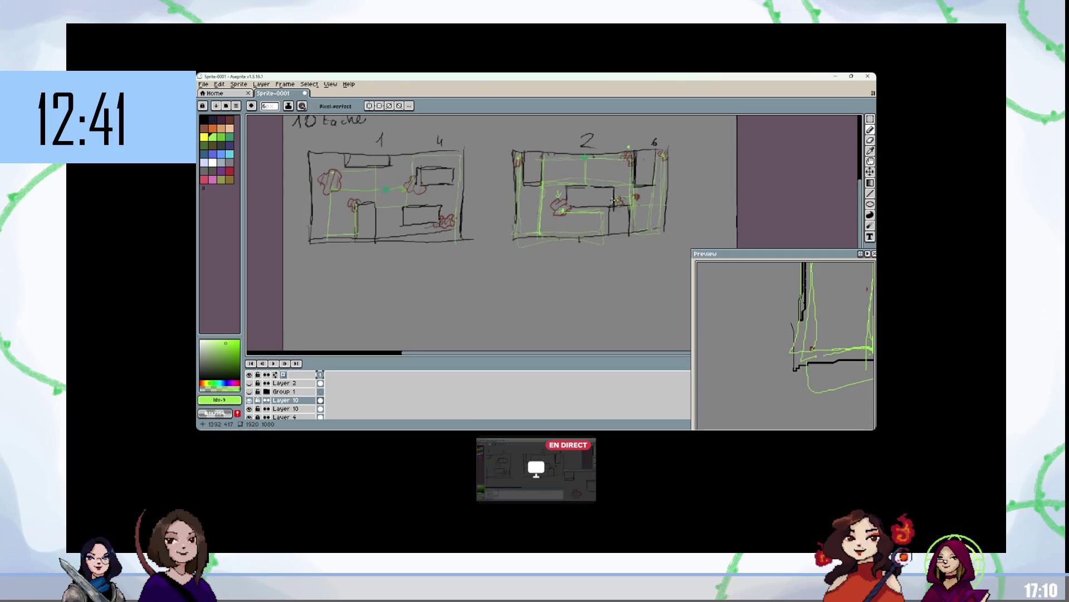
scroll(613, 201, down, 2)
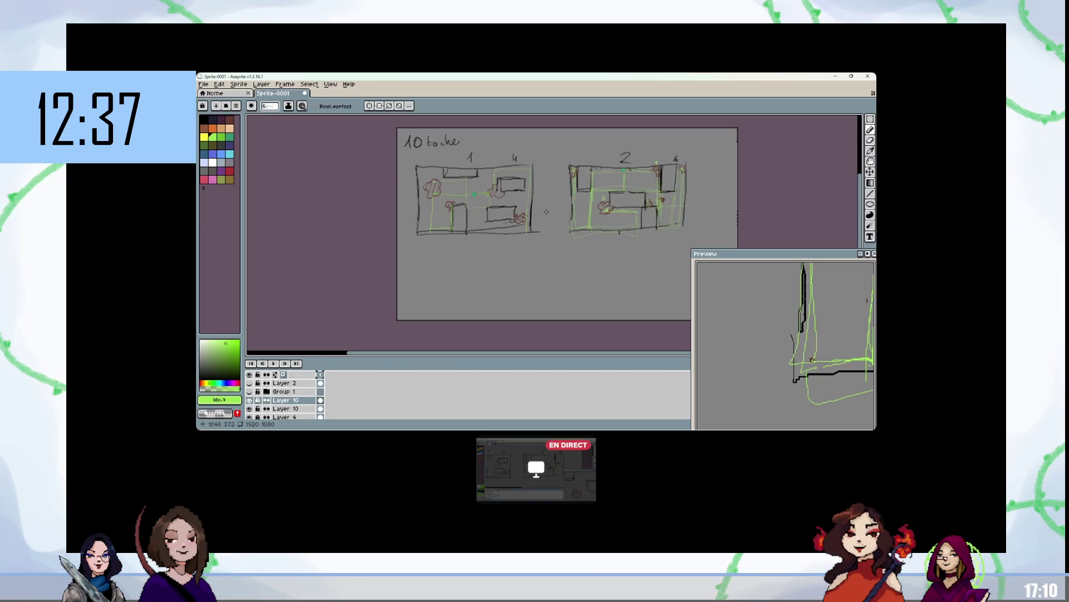
Step: Check the Canvas Size dialog without changing anything, then switch to the Move tool
key(ctrl+alt+c)
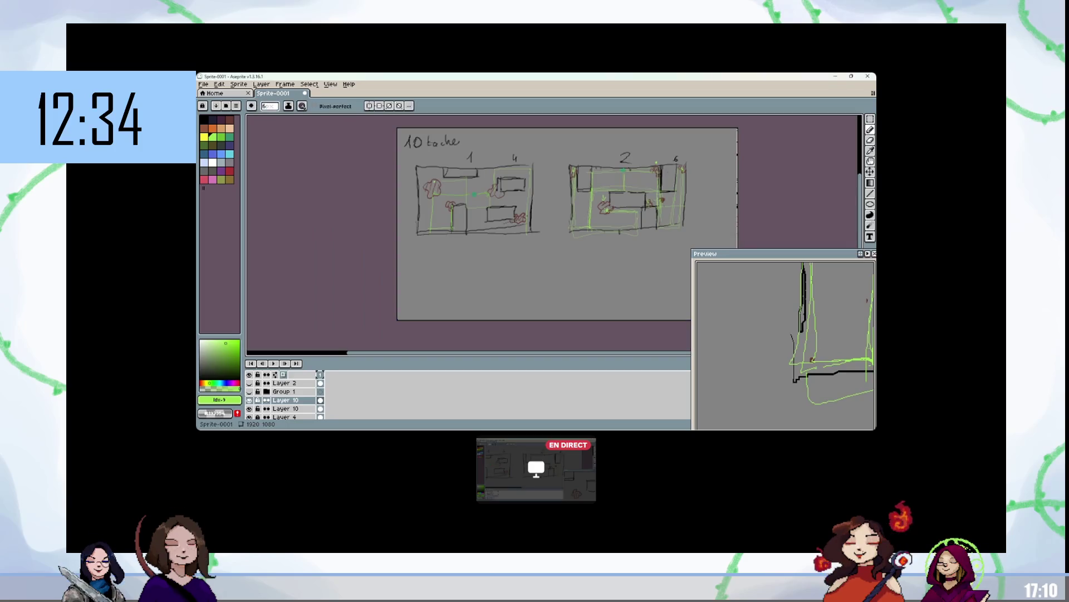
key(Escape)
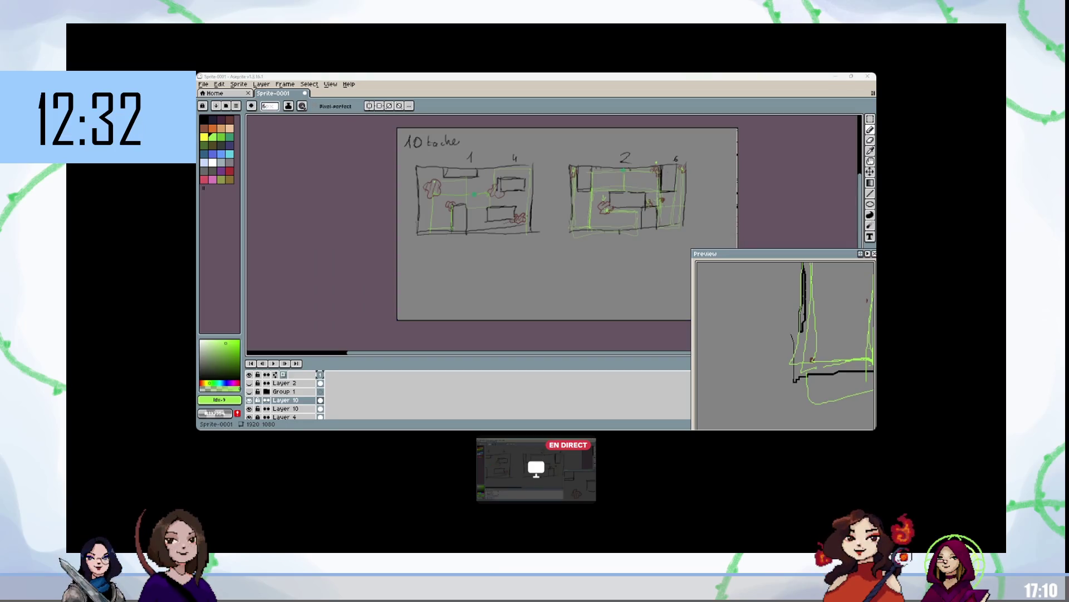
key(v)
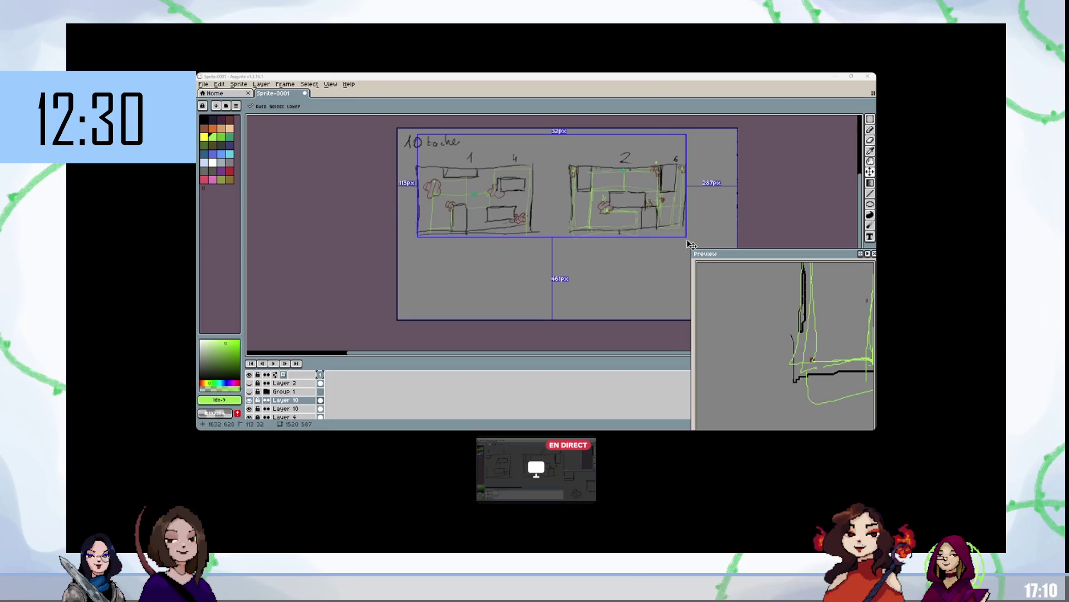
mouse_move(268, 490)
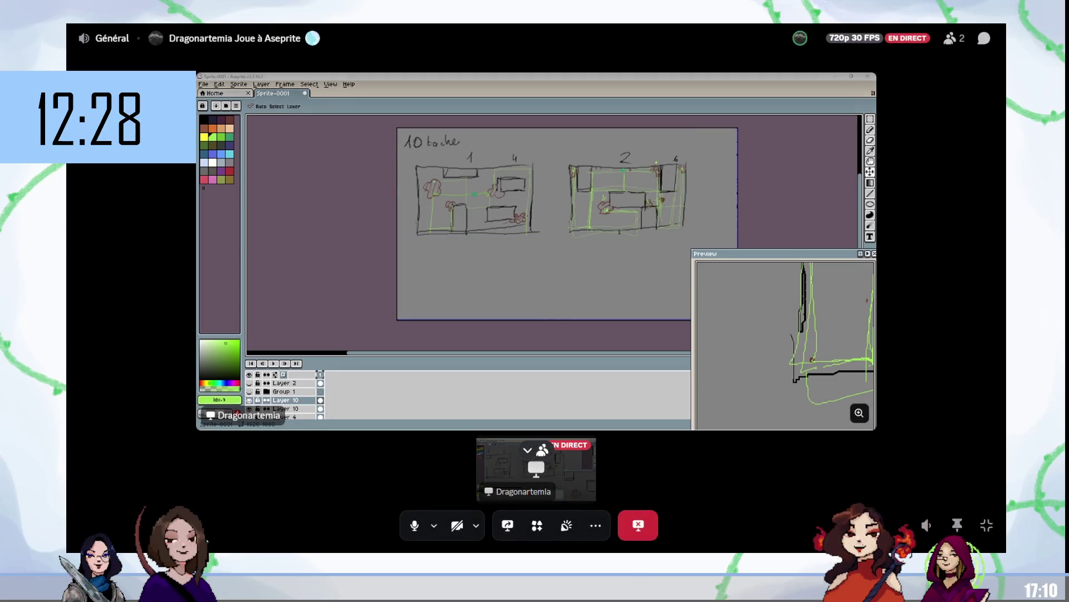
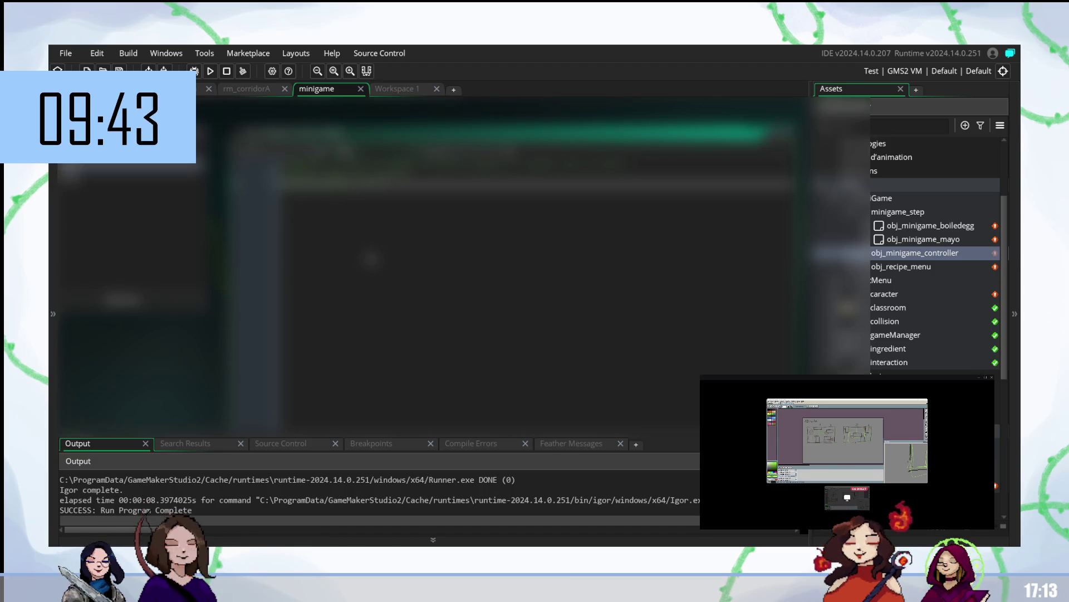
Step: Open the frameMiniGame asset from the Asset Browser context submenu
click(451, 165)
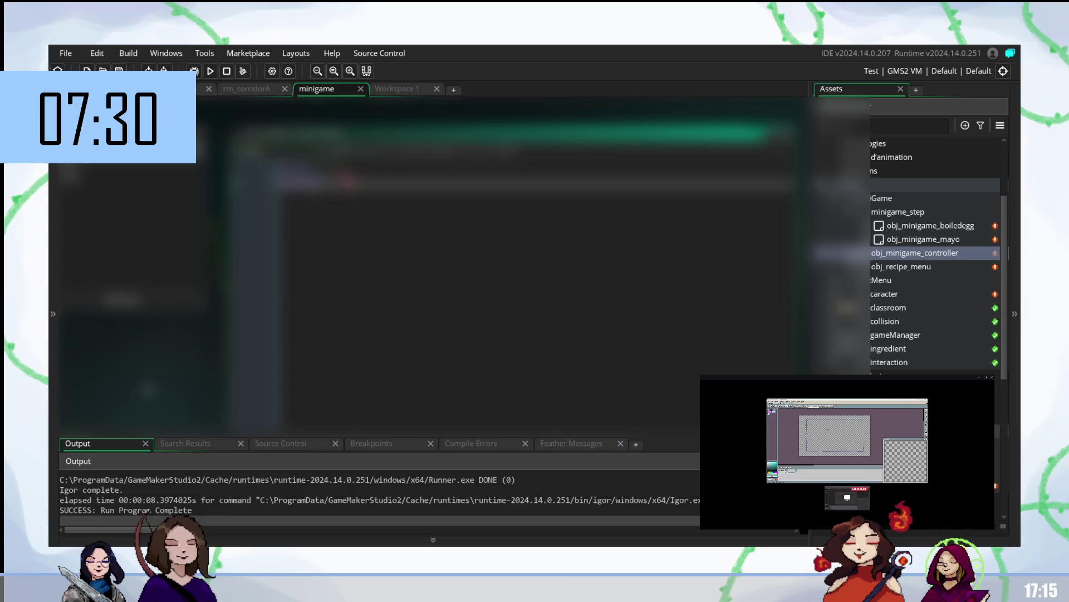
scroll(939, 364, down, 5)
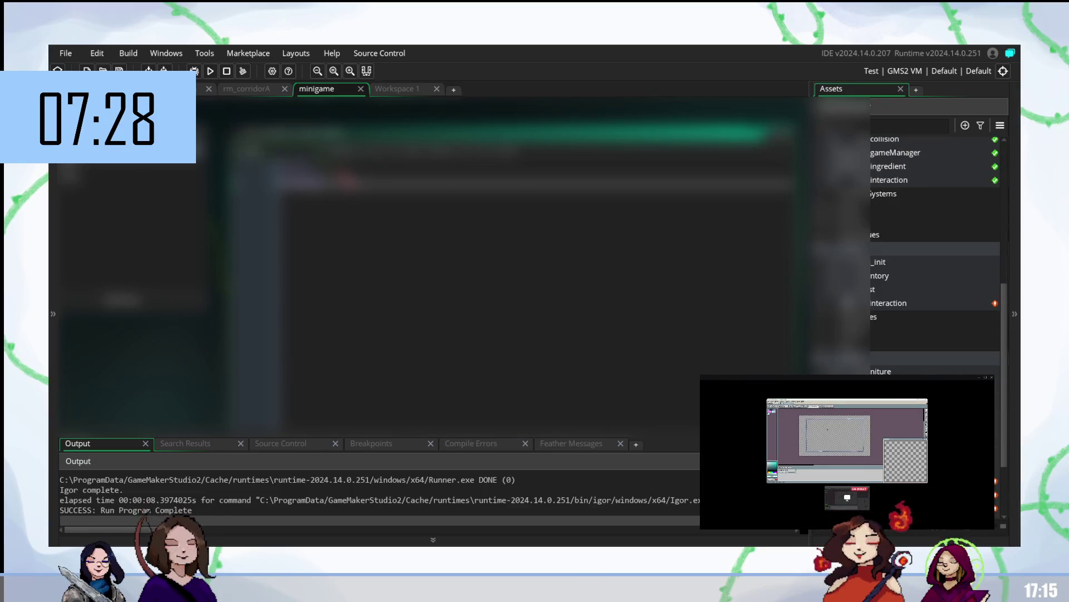
scroll(936, 256, down, 3)
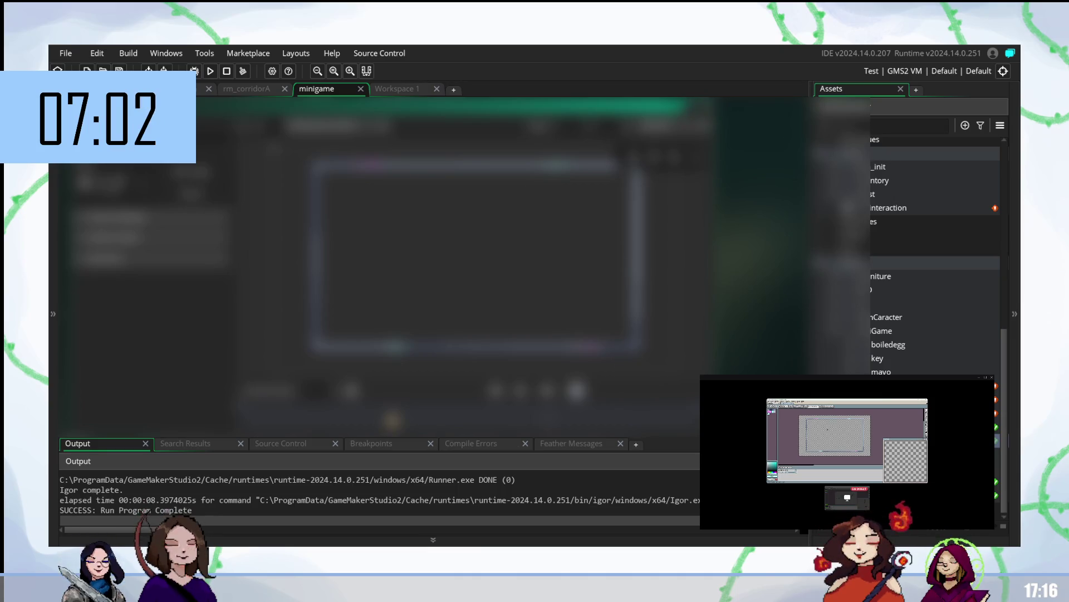
scroll(891, 364, up, 5)
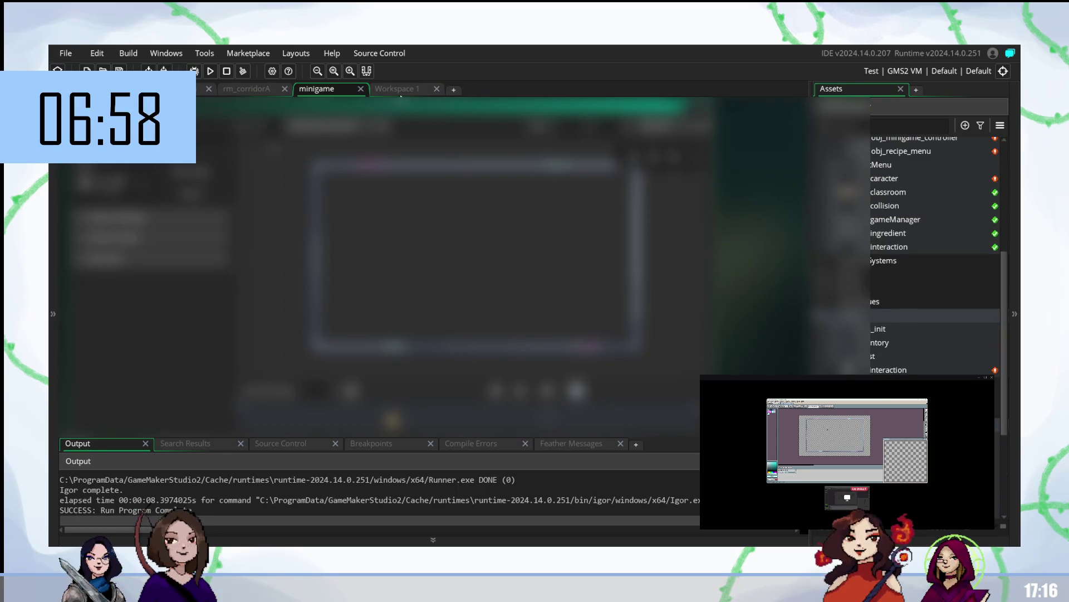
right_click(768, 255)
mouse_move(792, 260)
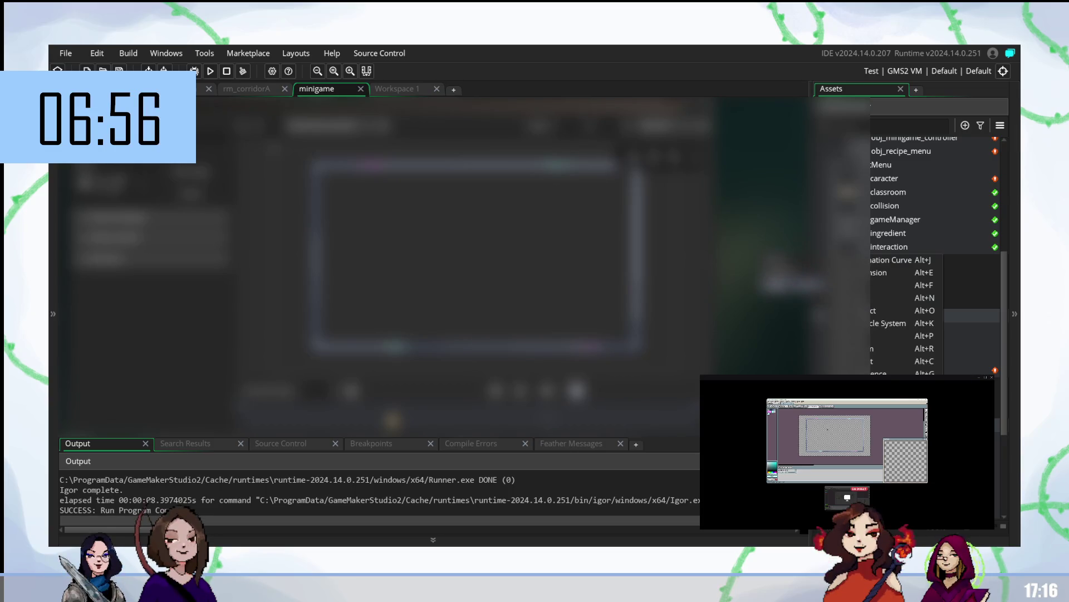
mouse_move(791, 285)
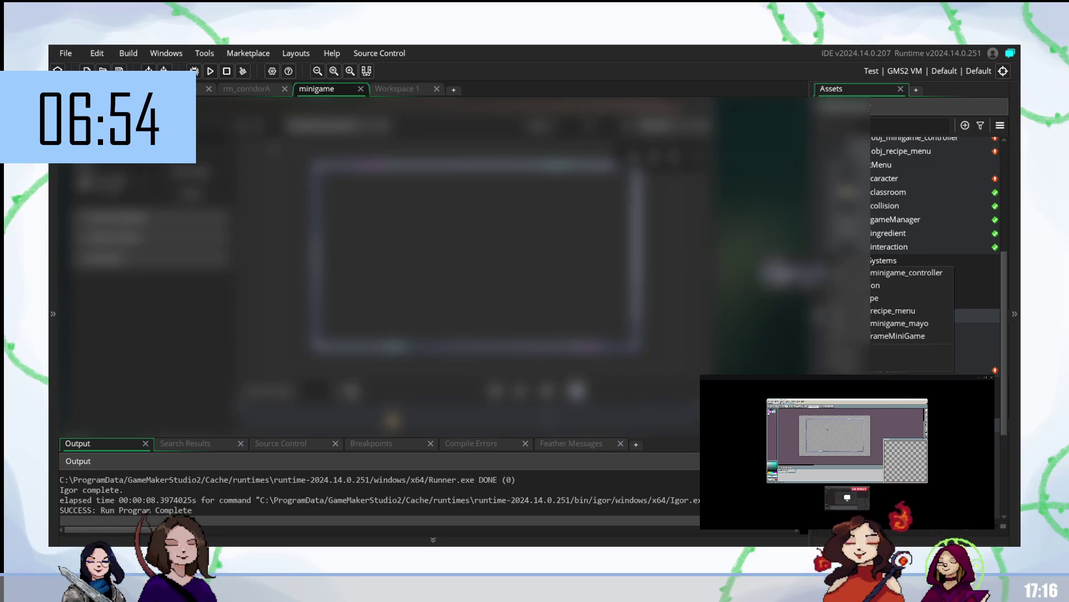
click(915, 334)
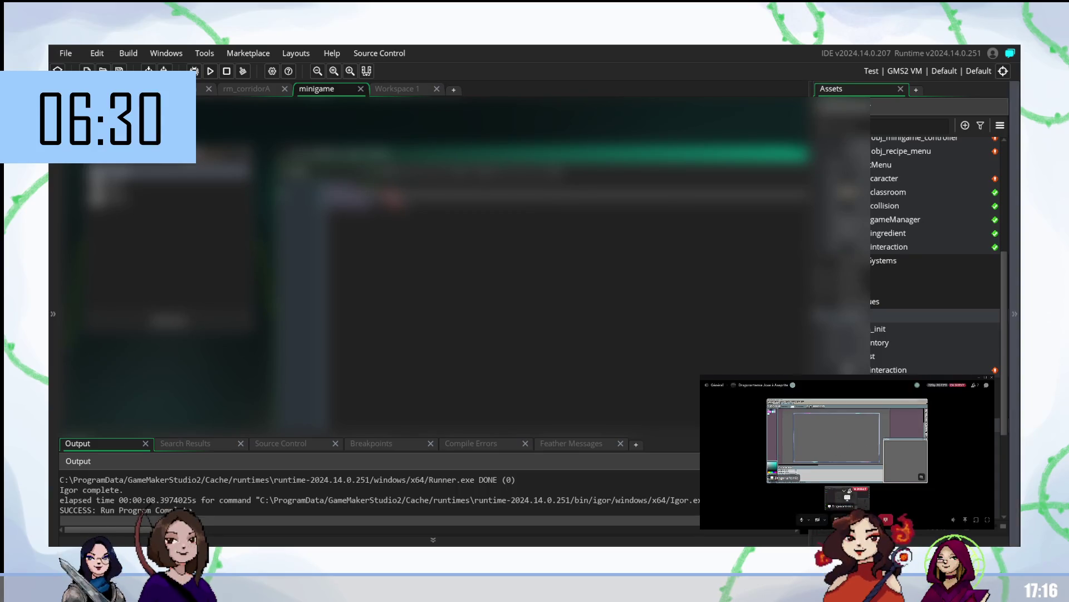
click(399, 86)
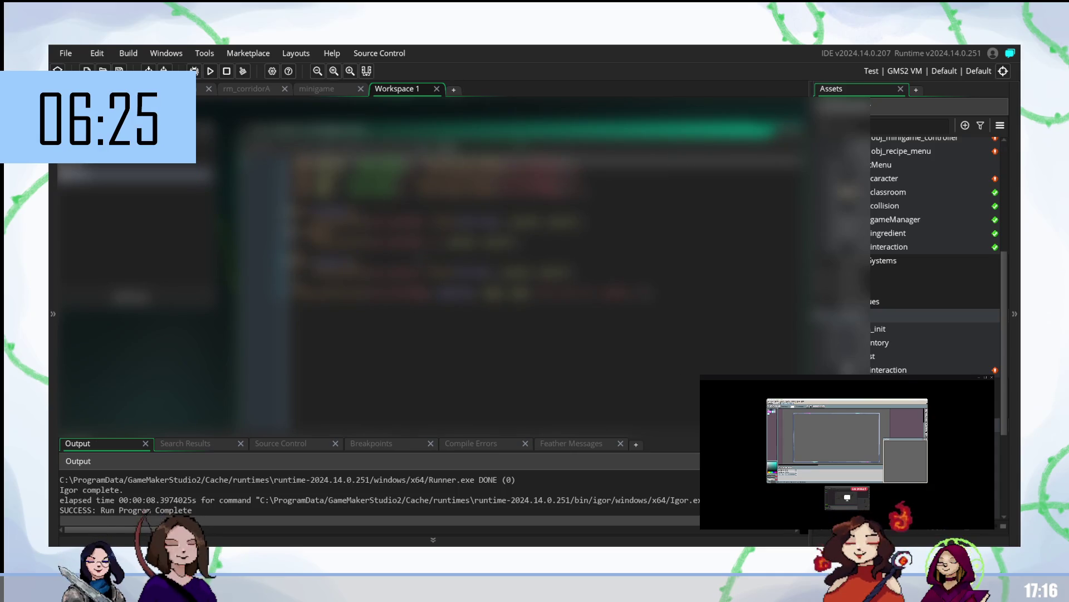
scroll(385, 145, up, 3)
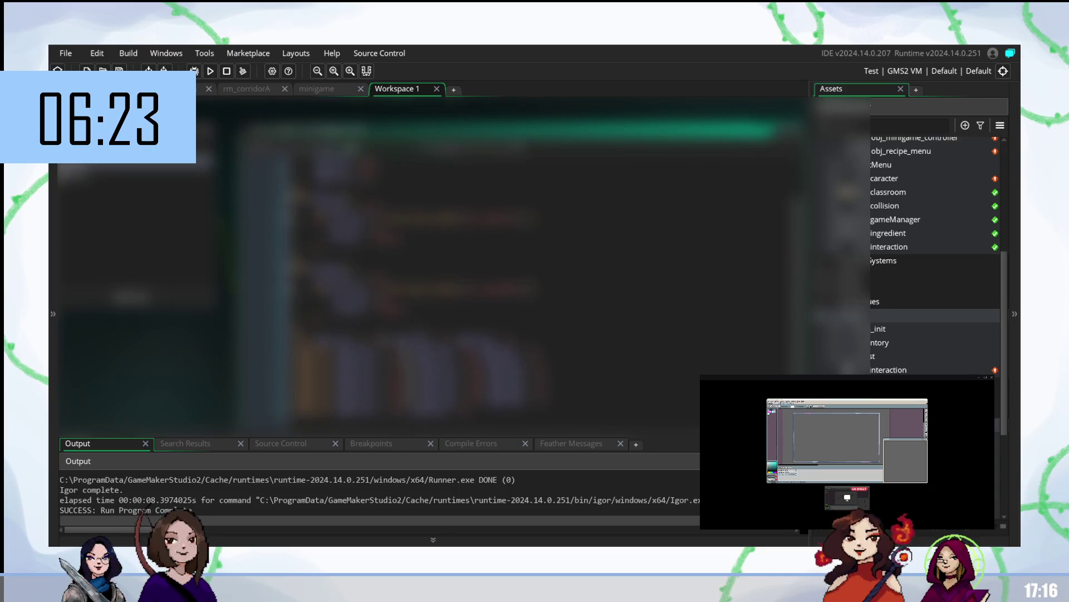
scroll(544, 290, up, 2)
scroll(545, 291, up, 2)
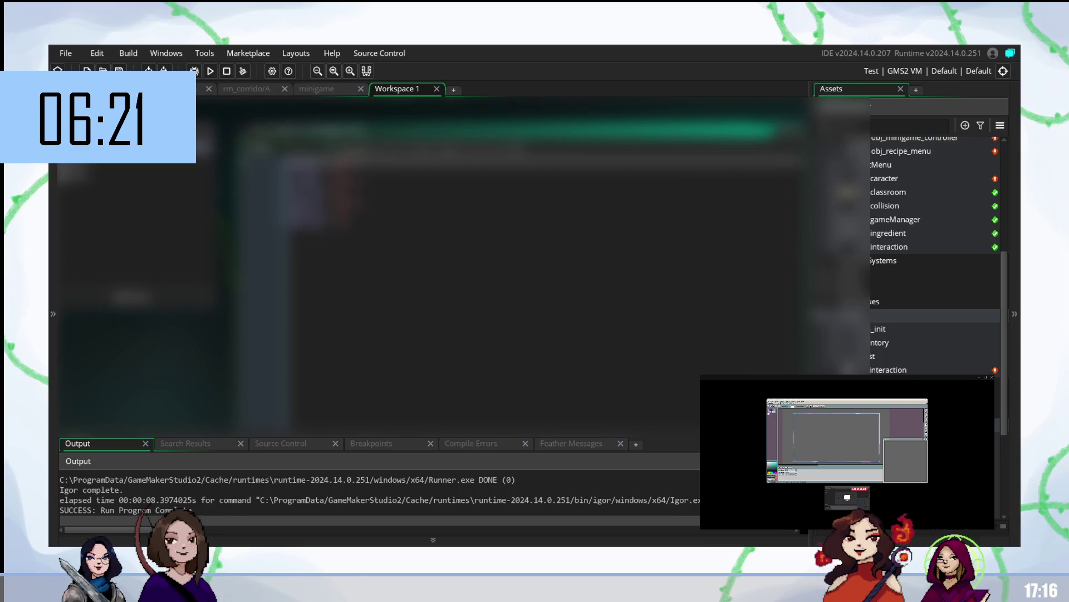
click(326, 89)
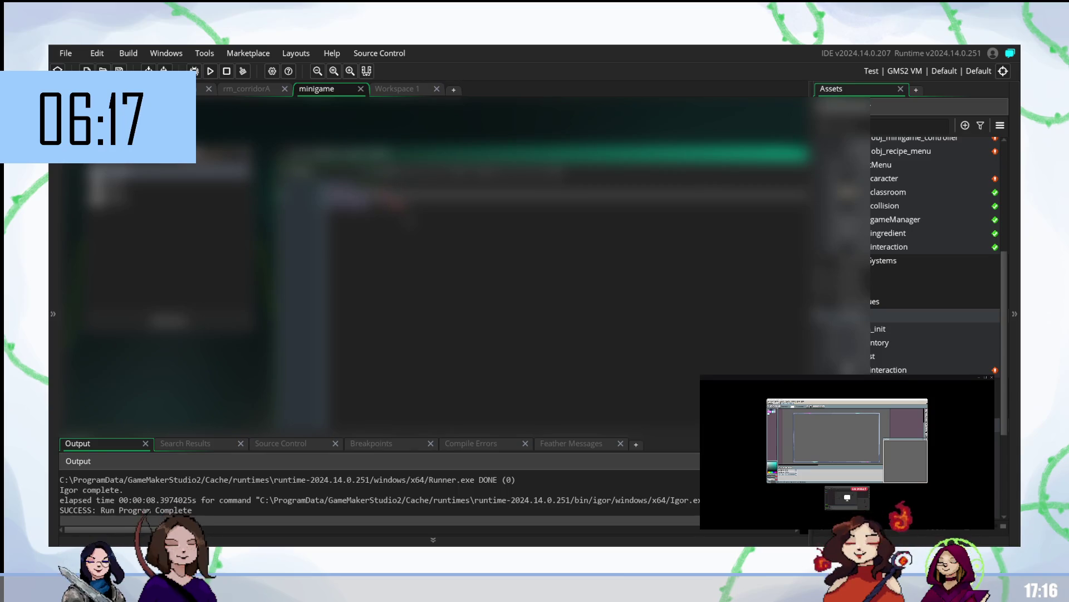
Step: Insert a new line in the minigame code, then select a code line to its end
key(Return)
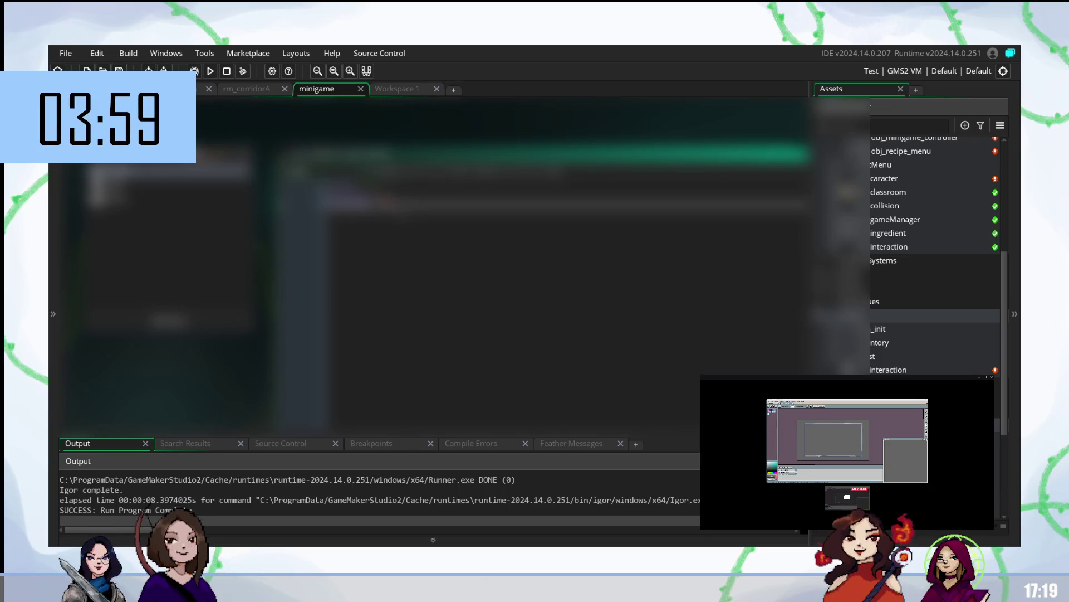
key(shift+End)
Step: Delete the selected code line and rejoin the line break before moving on
key(Delete)
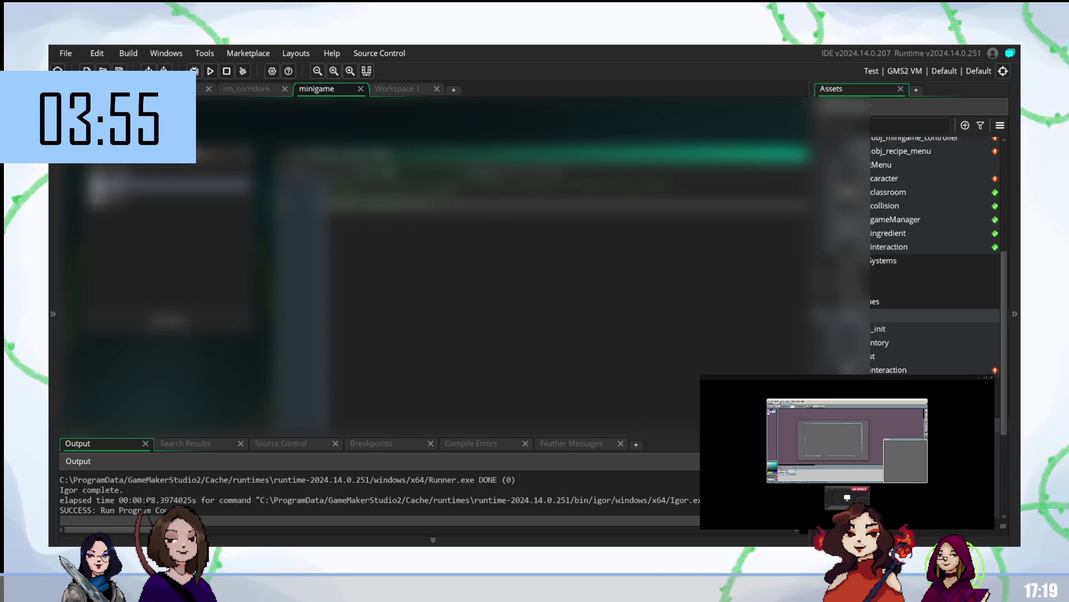
key(BackSpace)
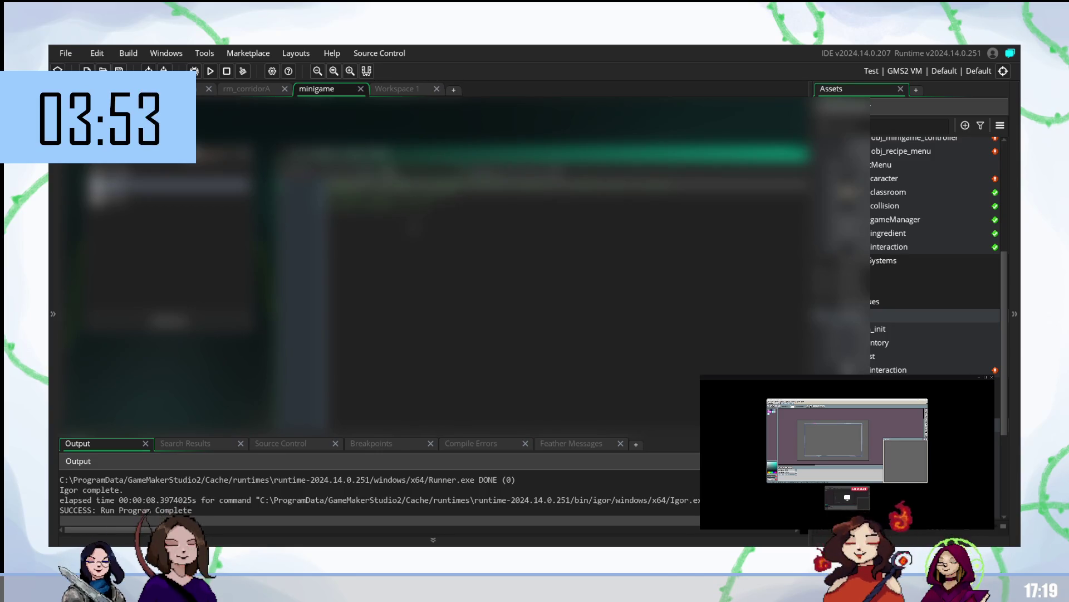
key(Return)
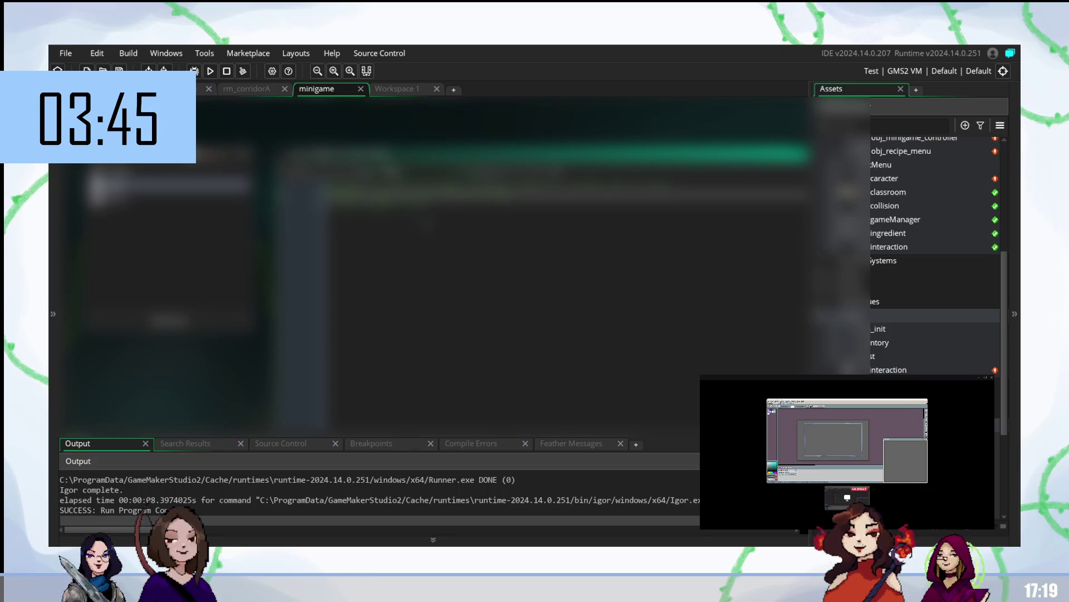
click(501, 208)
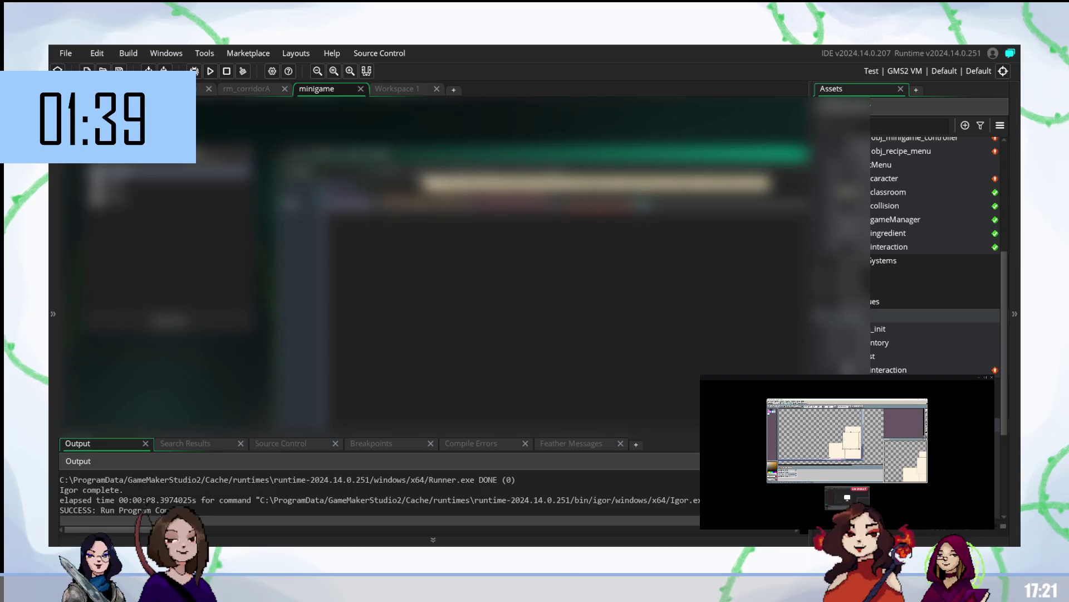
Step: Paste the copied line onto two new lines, then undo the second paste
key(Escape)
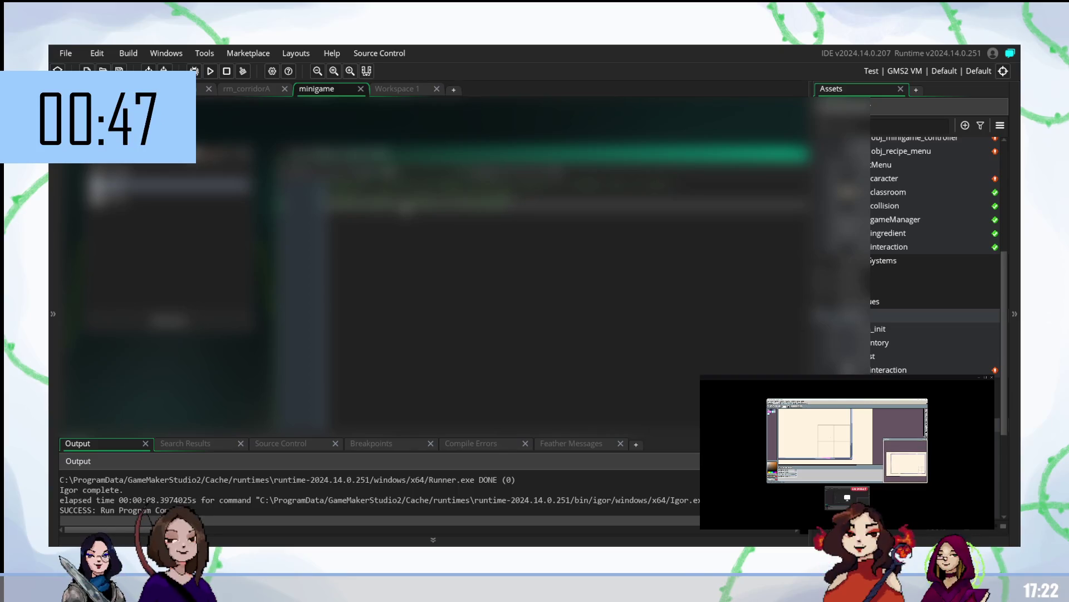
key(Return)
key(Return)
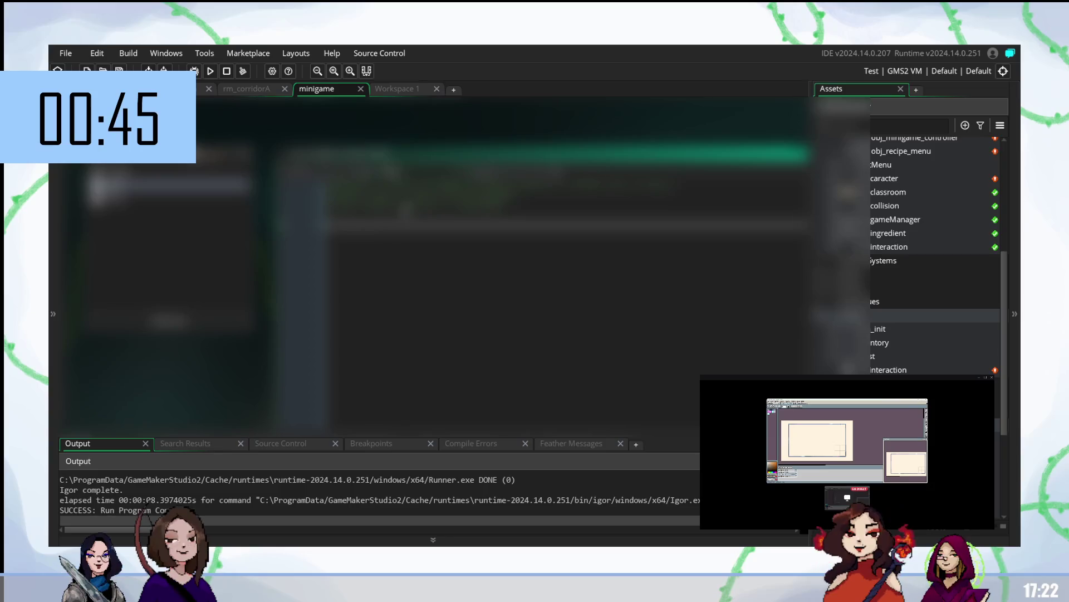
key(ctrl+v)
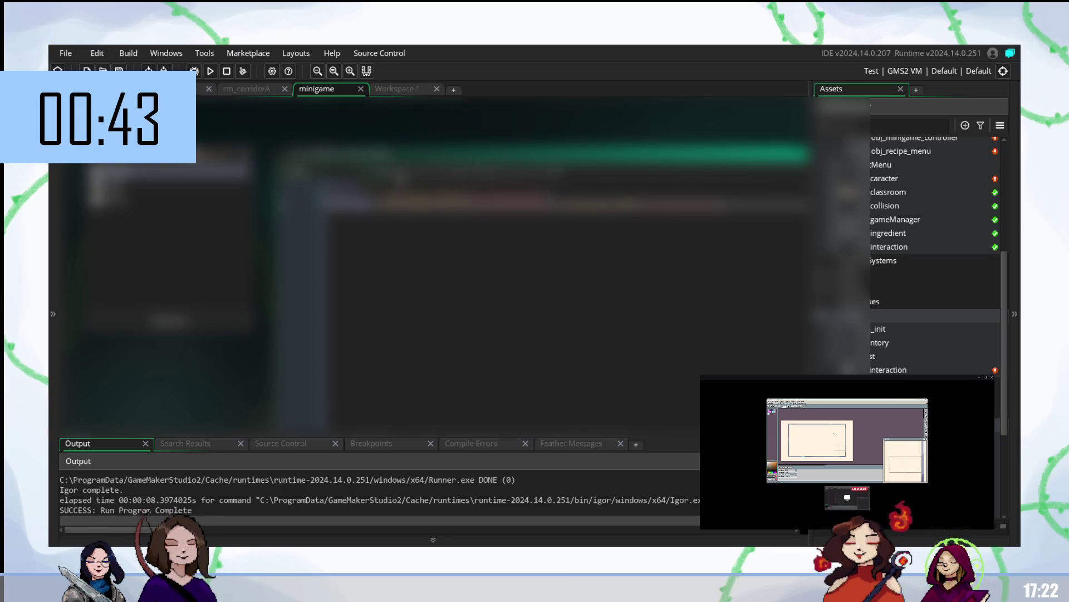
key(Return)
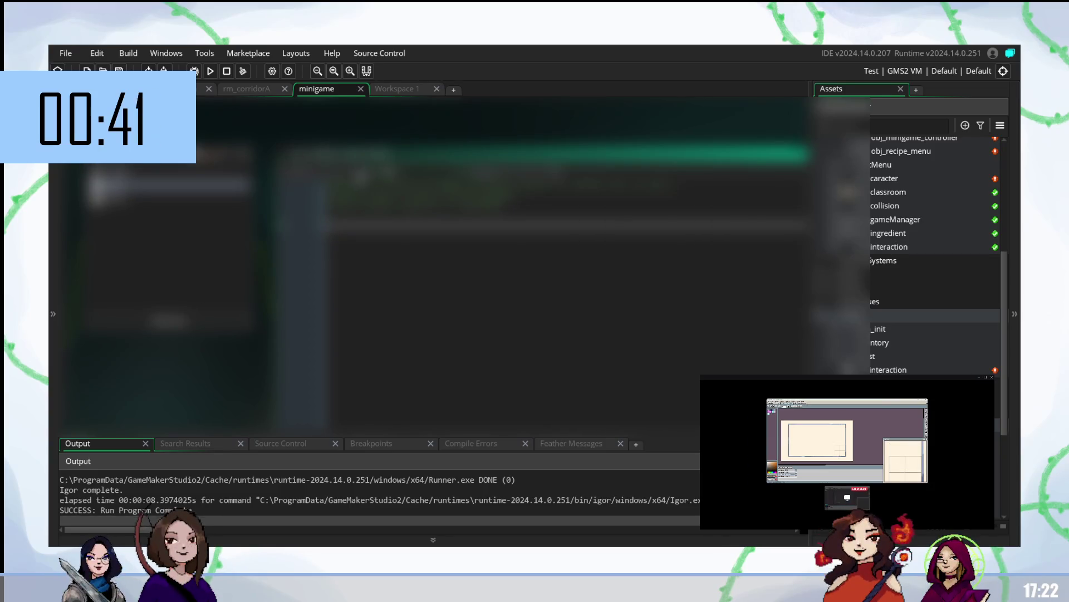
key(ctrl+v)
key(ctrl+z)
key(ctrl+z)
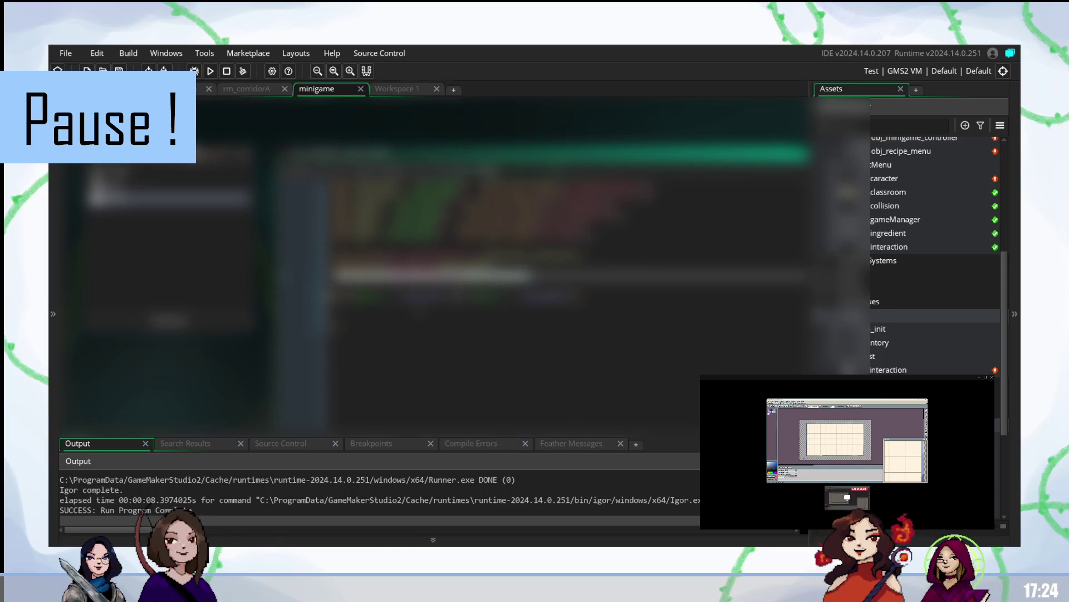
Step: Paste code onto a chosen line, undo a change, adjust lines below, and launch a test run
click(502, 315)
key(ctrl+v)
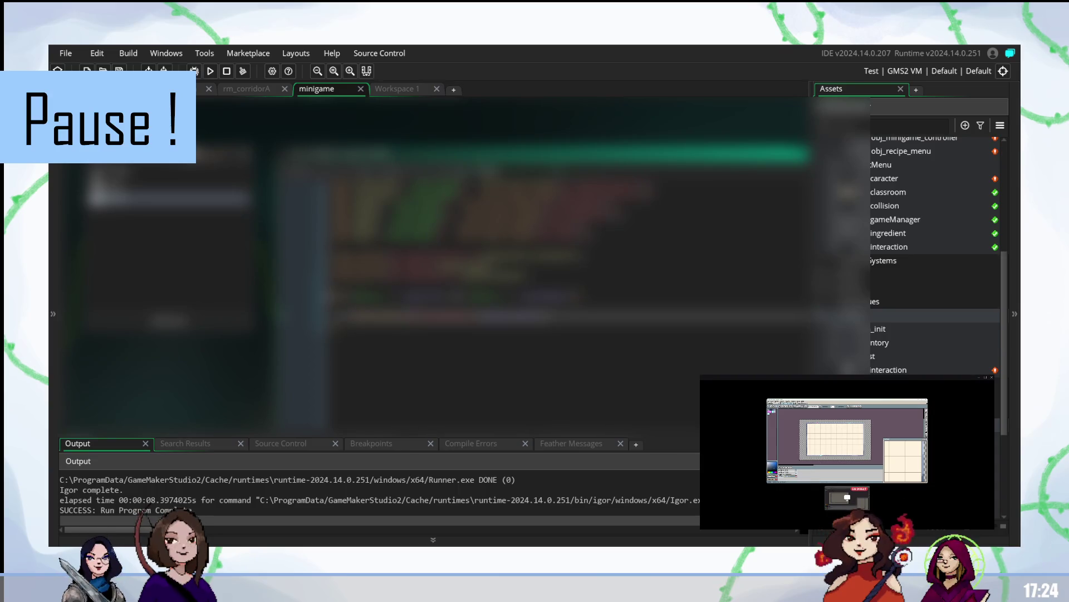
click(501, 295)
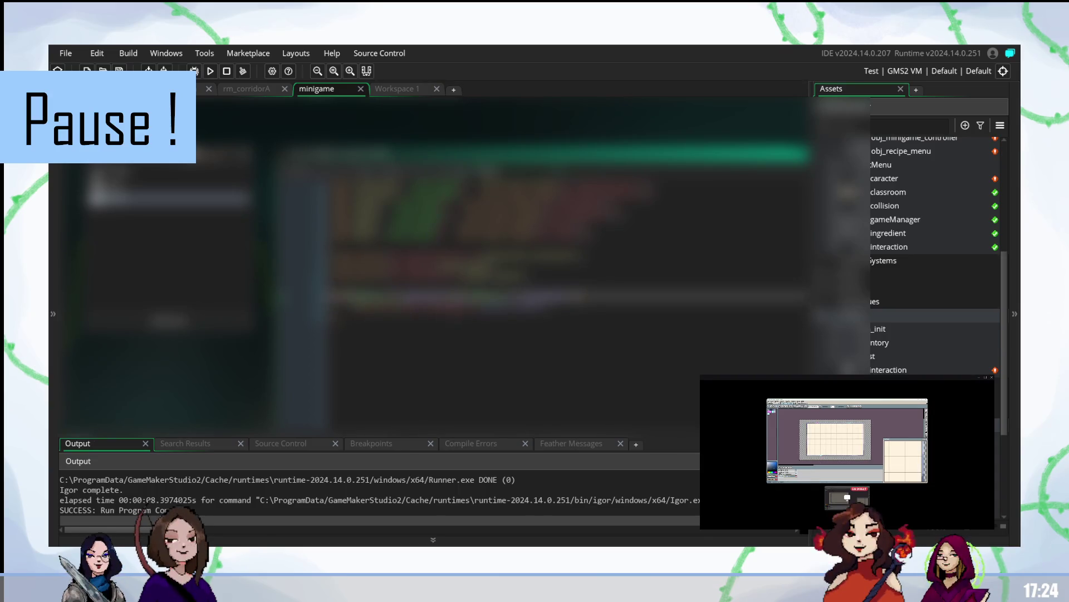
click(558, 309)
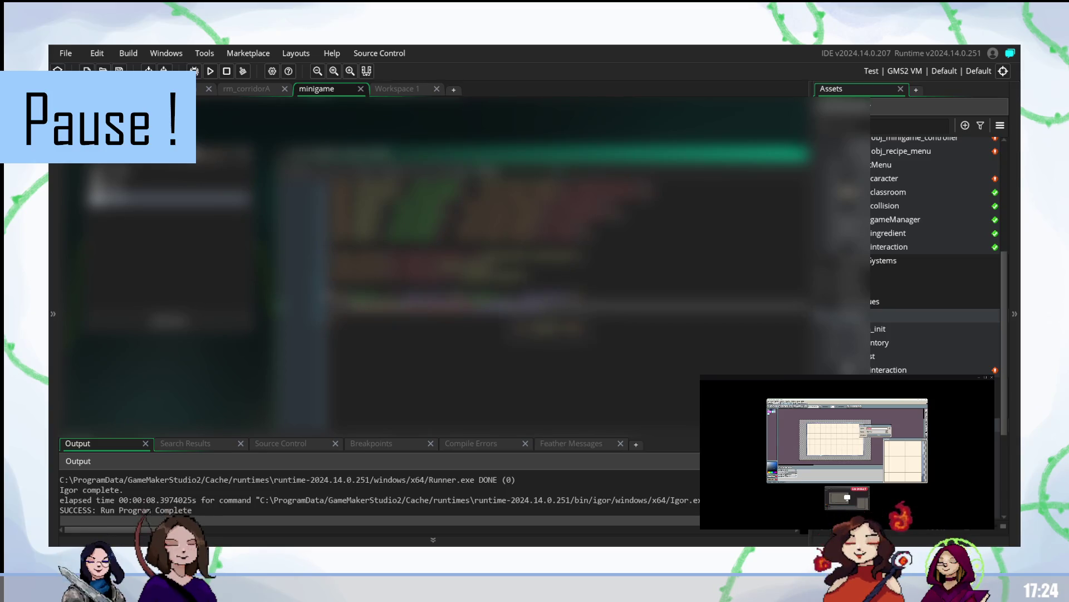
key(ctrl+z)
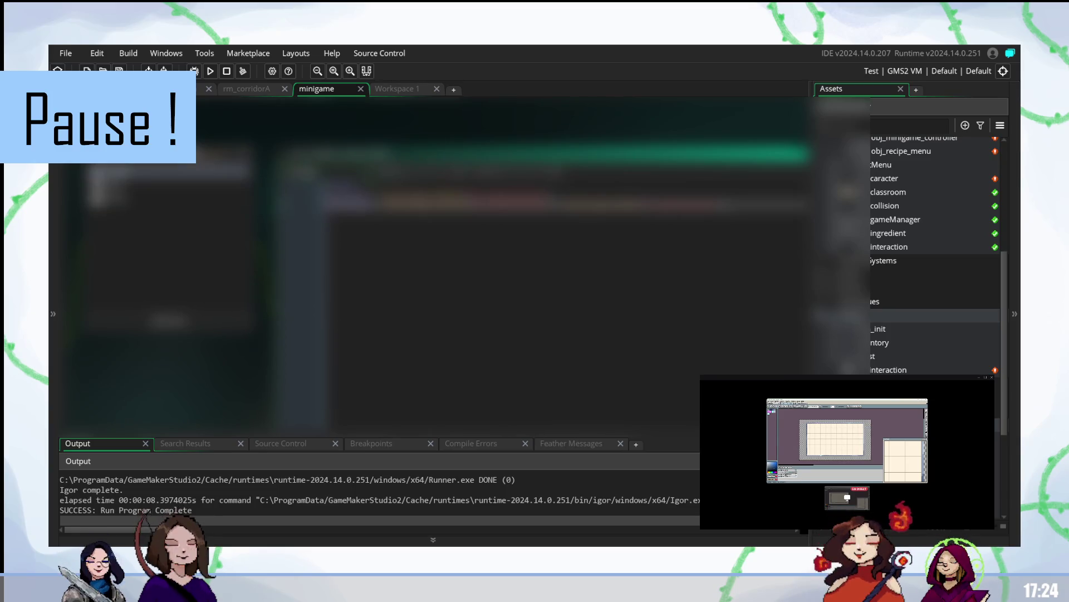
click(477, 266)
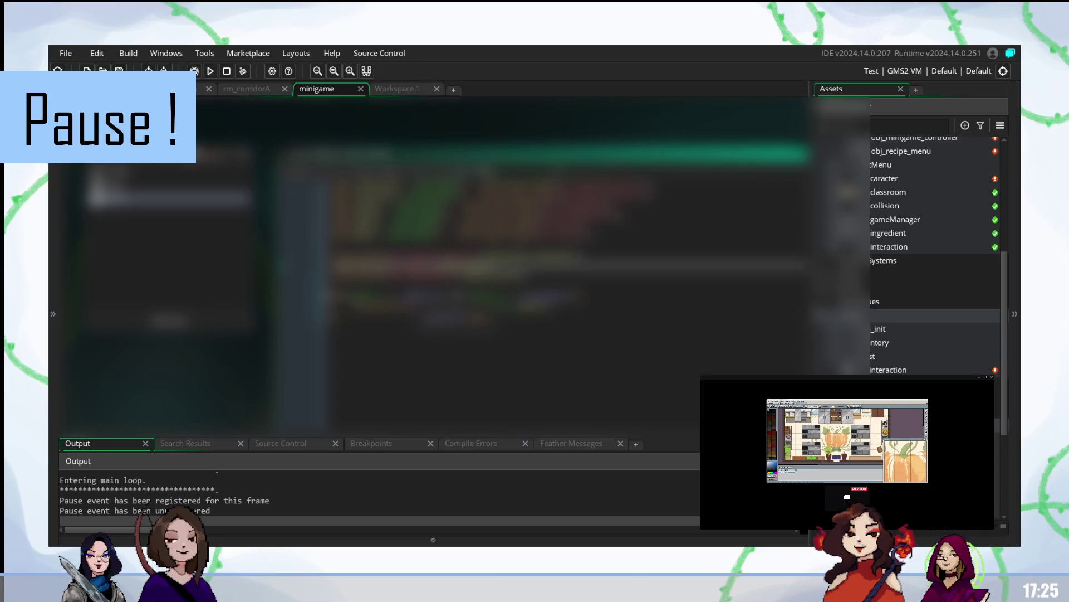
click(362, 278)
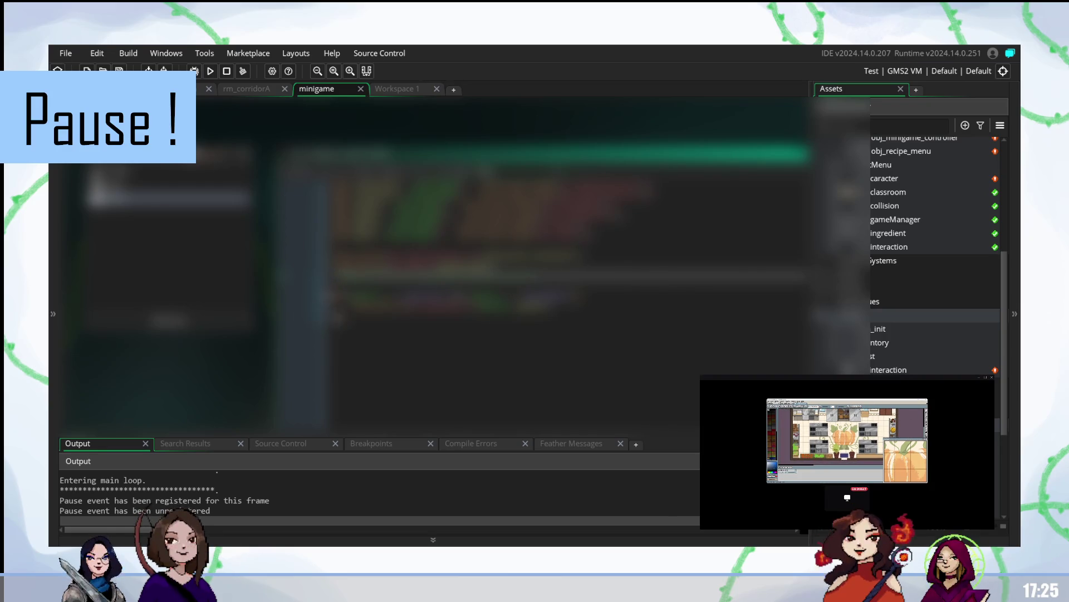
click(362, 316)
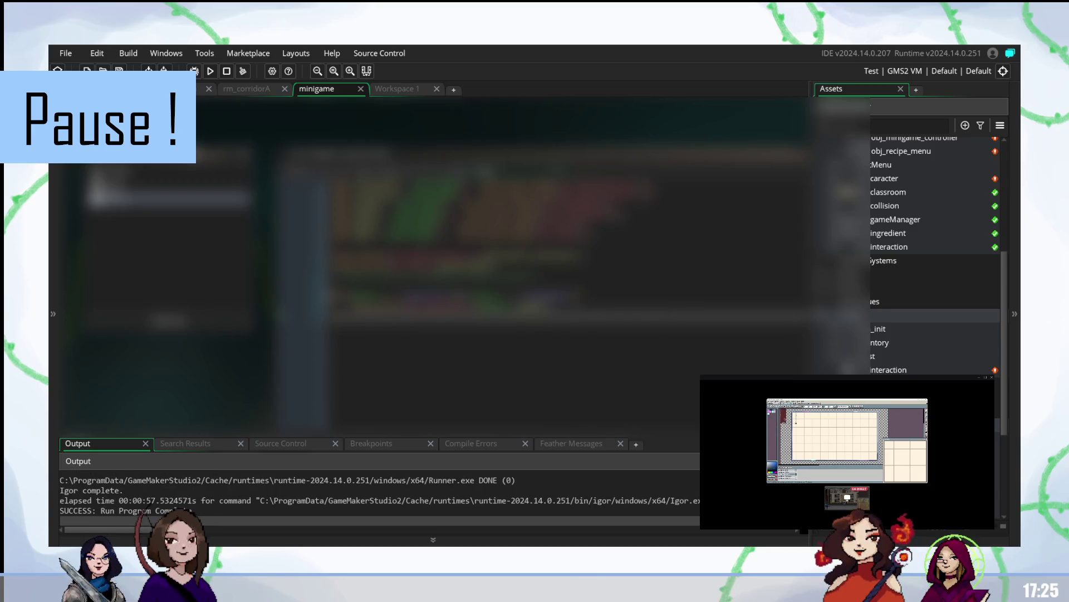
click(557, 153)
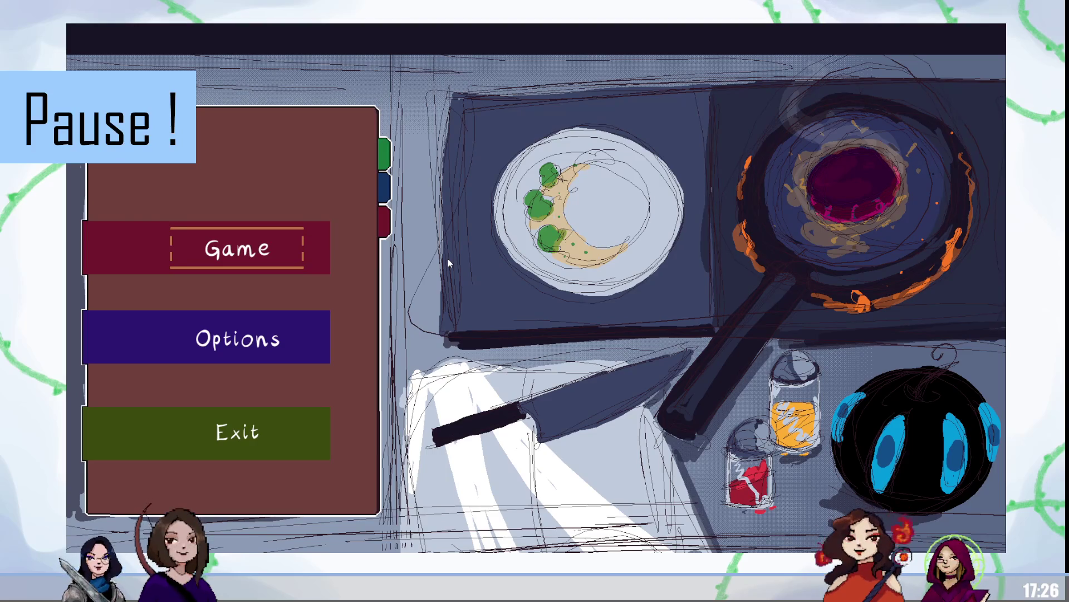
Step: Start the game, walk to the counter collecting egg and herb, and open the stirring minigame
key(Return)
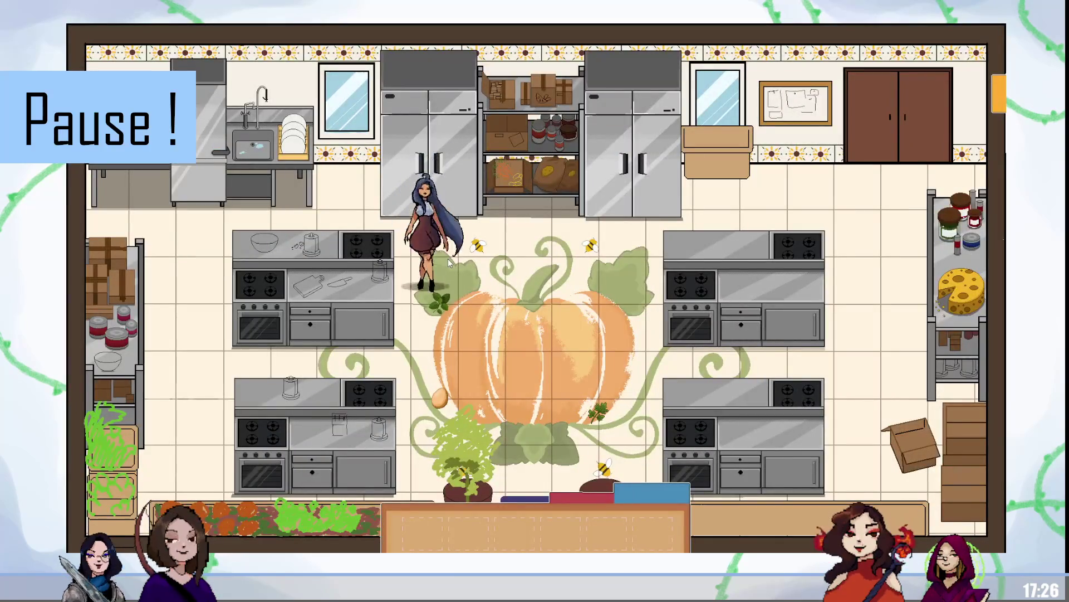
key(Down)
key(Right)
key(Up)
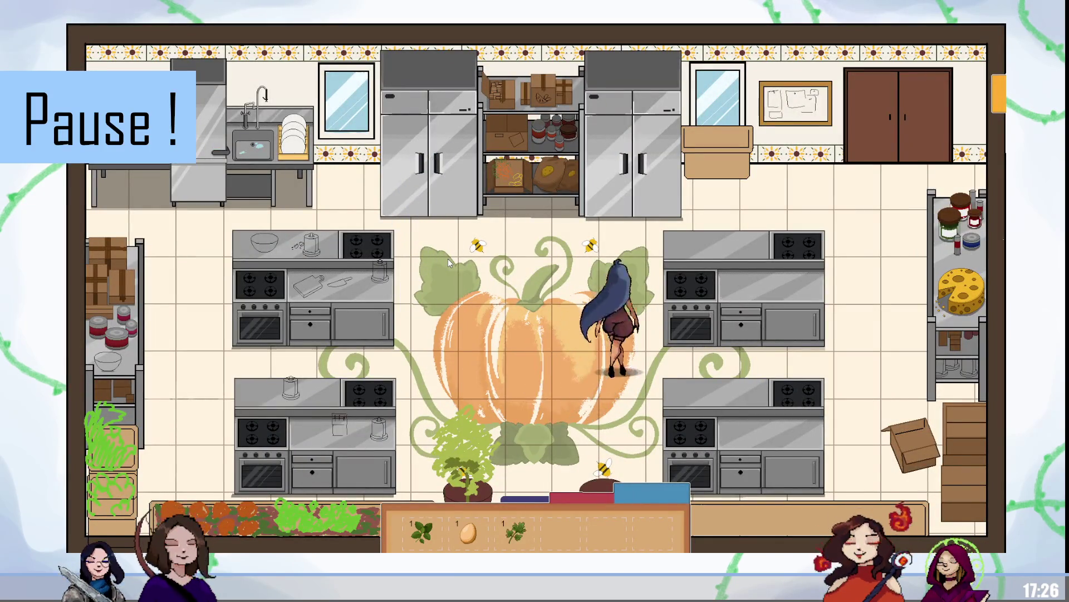
key(space)
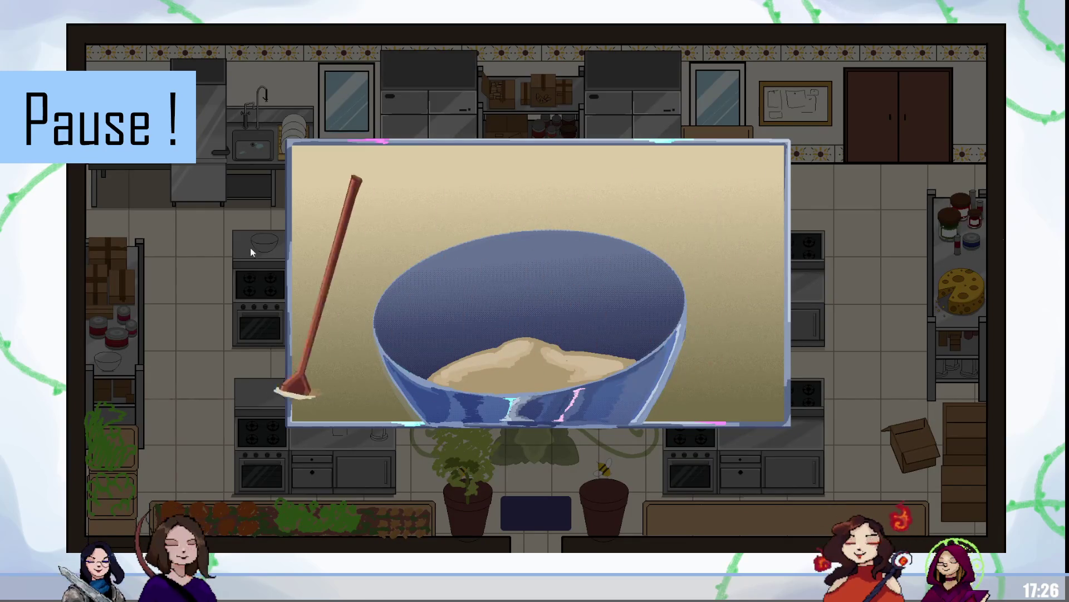
mouse_move(823, 190)
mouse_down()
mouse_move(489, 300)
mouse_move(567, 245)
mouse_move(474, 290)
mouse_move(165, 264)
mouse_move(767, 249)
mouse_move(204, 254)
mouse_move(685, 243)
mouse_move(282, 243)
mouse_move(602, 253)
mouse_move(274, 248)
mouse_move(637, 250)
mouse_move(263, 248)
mouse_move(650, 267)
mouse_move(485, 241)
mouse_move(641, 259)
mouse_move(306, 245)
mouse_move(807, 258)
mouse_move(175, 251)
mouse_move(837, 255)
mouse_move(364, 255)
mouse_move(583, 259)
mouse_move(579, 220)
mouse_move(538, 284)
mouse_move(217, 279)
mouse_move(447, 285)
mouse_move(509, 266)
mouse_move(694, 328)
mouse_move(294, 311)
mouse_move(623, 312)
mouse_move(390, 308)
mouse_move(541, 313)
mouse_move(577, 310)
mouse_move(390, 305)
mouse_move(589, 304)
mouse_move(388, 298)
mouse_up()
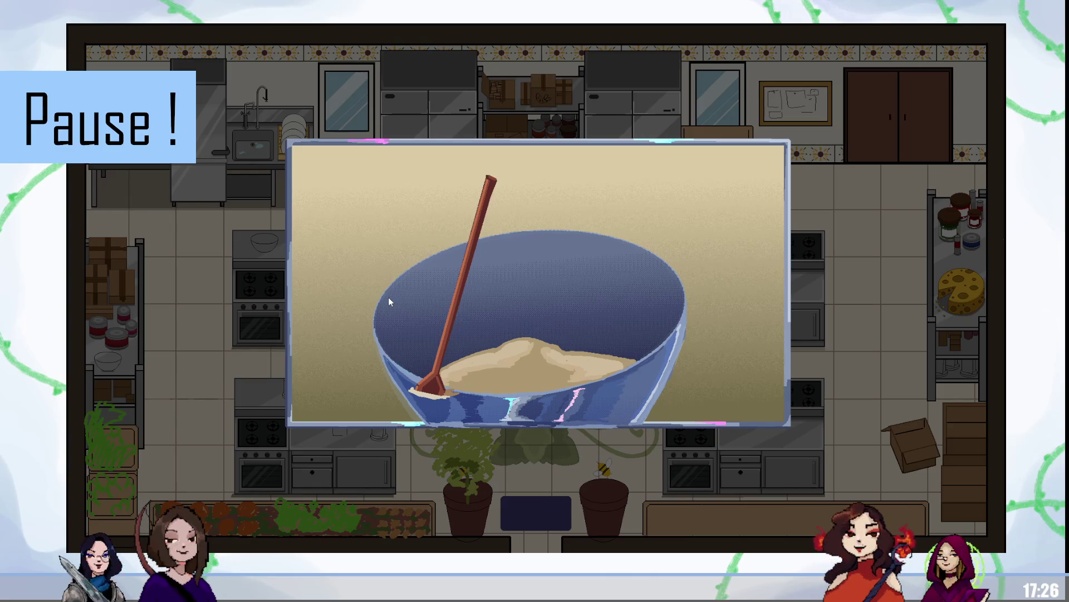
Step: Drag the spoon left and right across the bowl several times
mouse_move(389, 301)
mouse_down()
mouse_move(344, 297)
mouse_move(616, 303)
mouse_move(335, 289)
mouse_up()
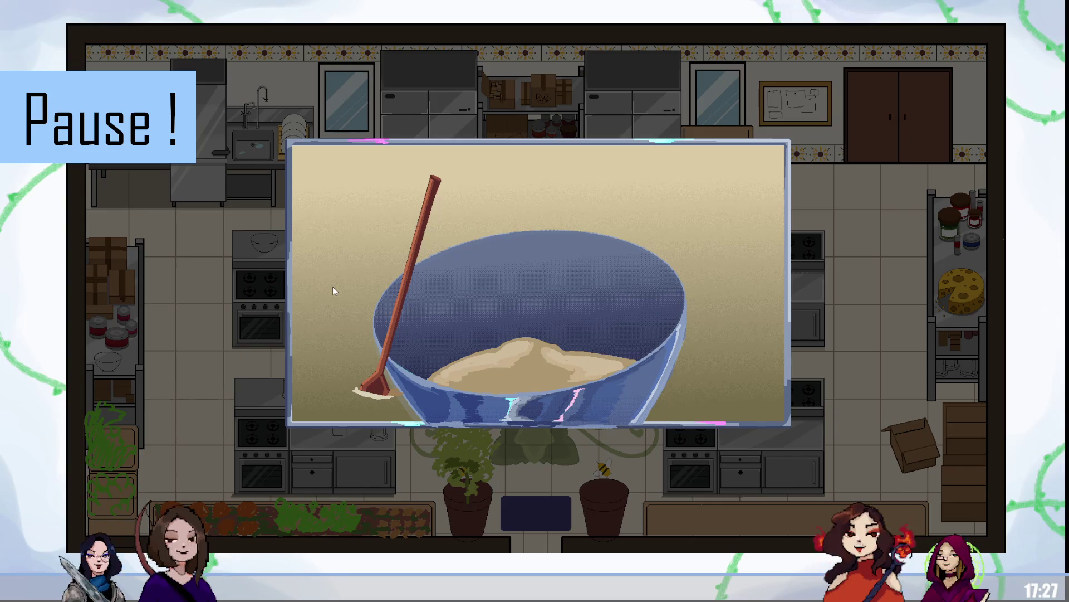
mouse_move(334, 290)
mouse_down()
mouse_move(641, 299)
mouse_move(355, 290)
mouse_move(594, 289)
mouse_move(588, 282)
mouse_move(612, 272)
mouse_up()
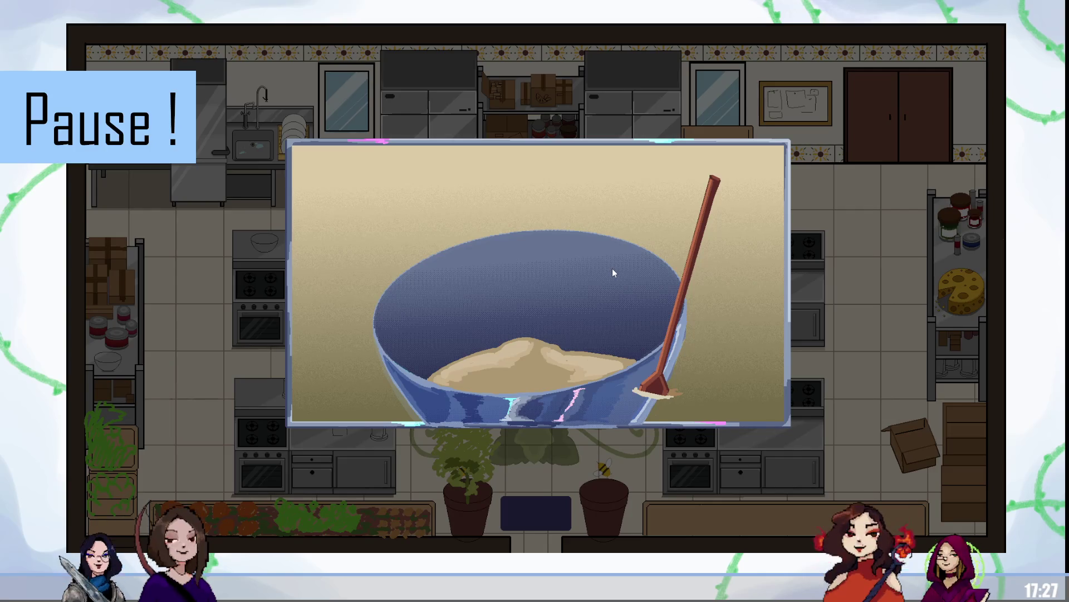
mouse_move(612, 269)
mouse_down()
mouse_move(322, 269)
mouse_move(613, 277)
mouse_up()
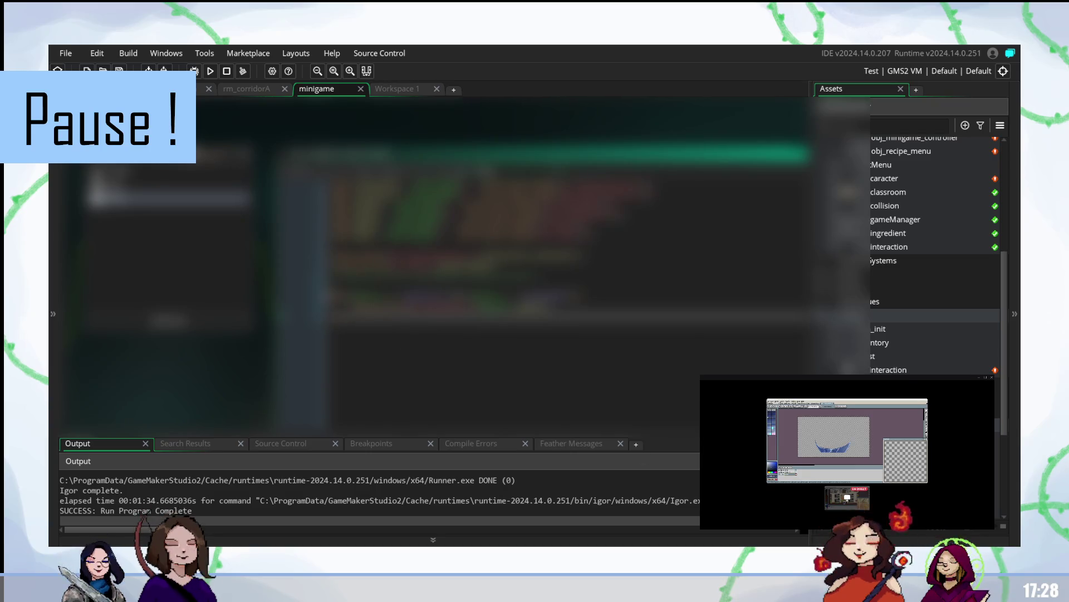
scroll(936, 256, down, 4)
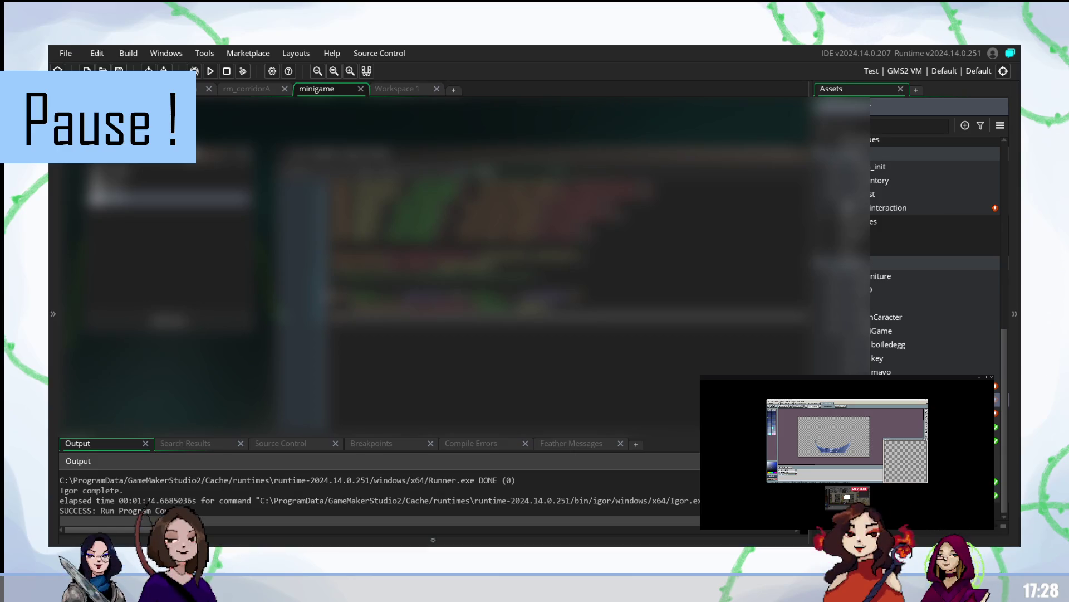
Step: Create a new sprite asset from the Asset Browser context menu
right_click(887, 372)
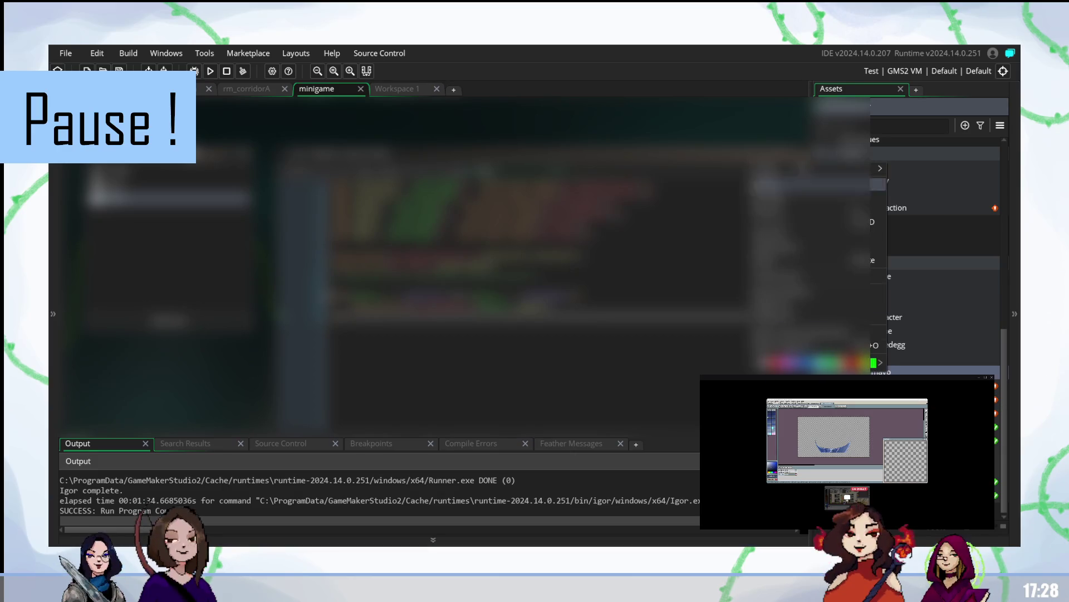
mouse_move(835, 168)
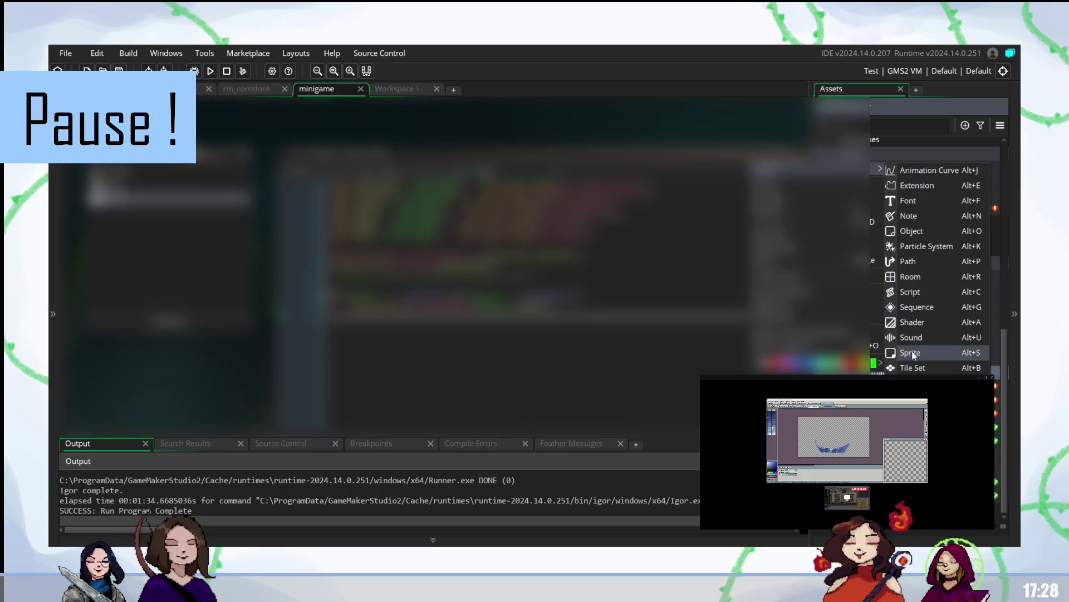
click(915, 350)
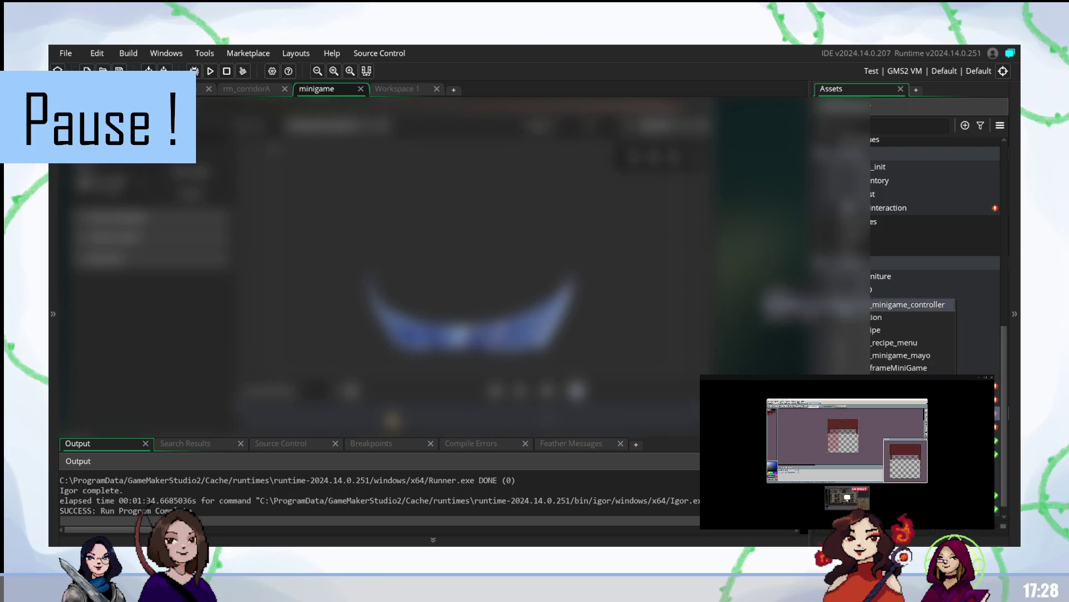
Step: Open the minigame_mayo object's code from the object list
click(875, 307)
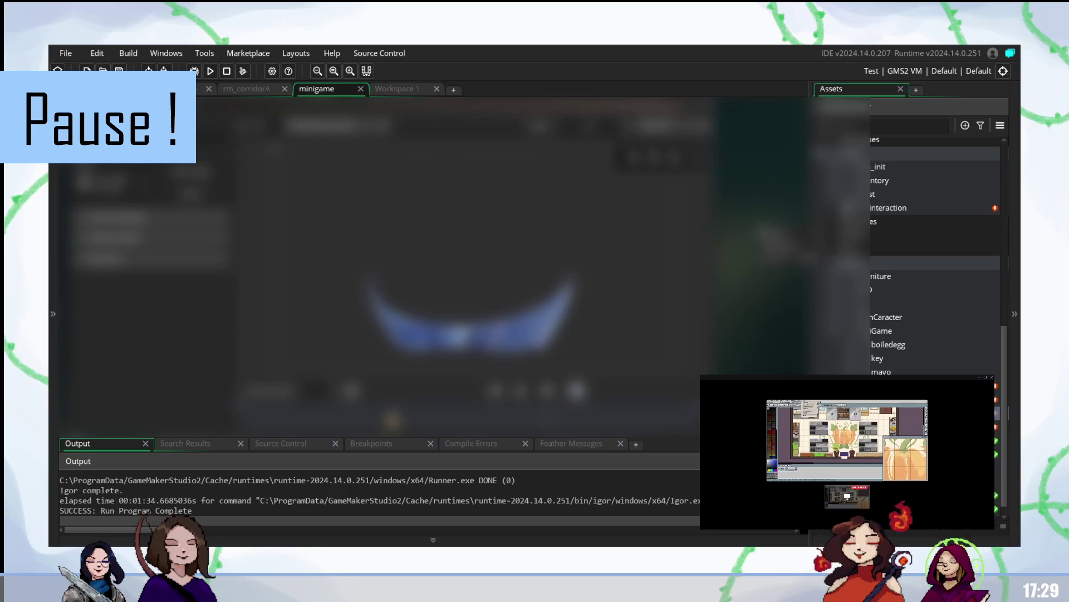
click(794, 234)
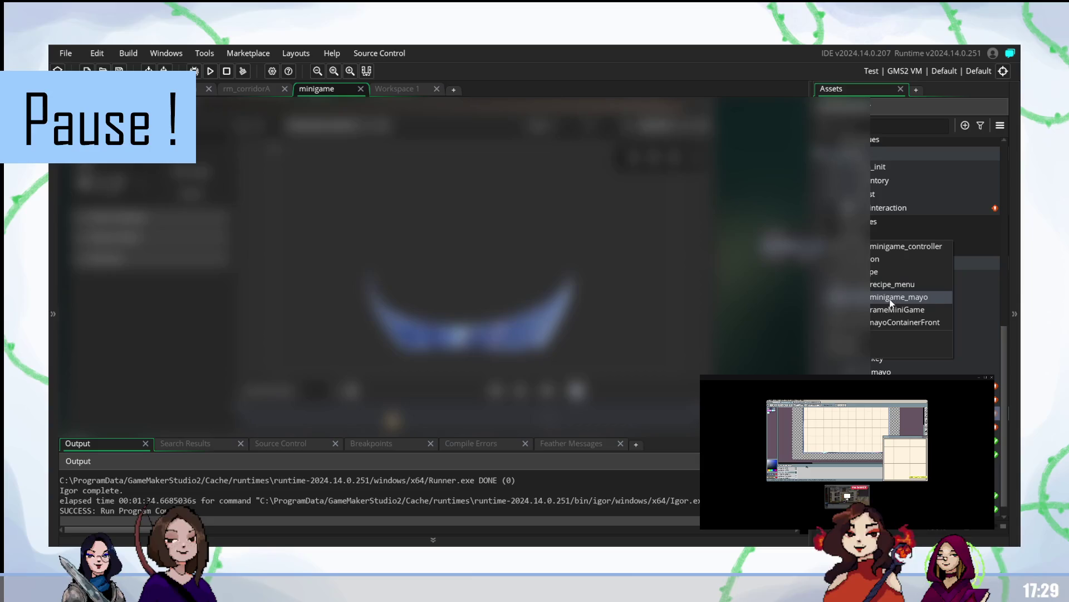
click(889, 301)
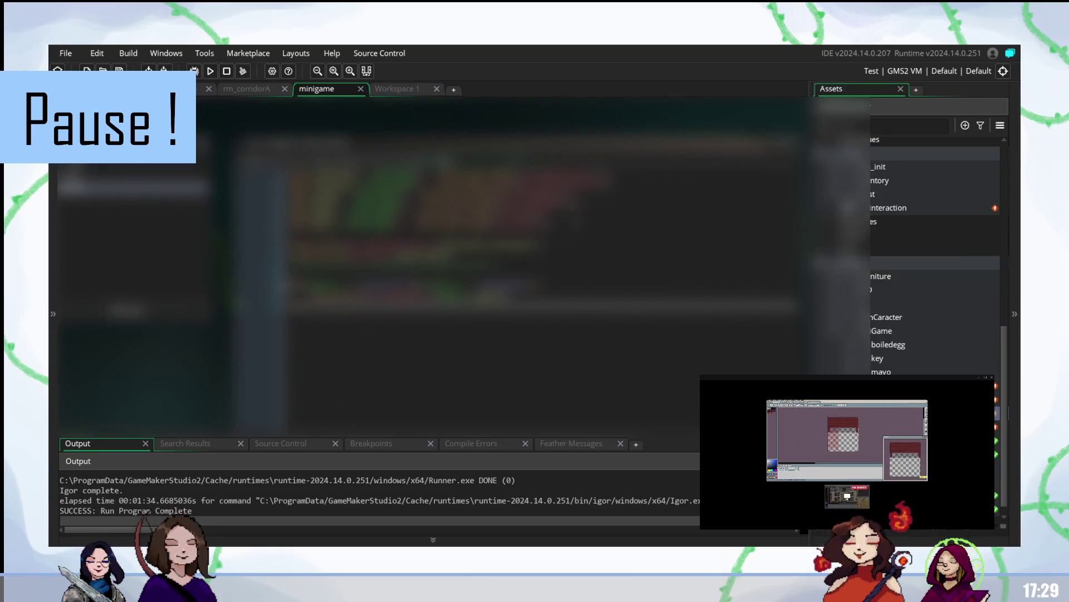
Step: Add a new draw_sprite line and extend an earlier line with a comma and copied lines
click(390, 255)
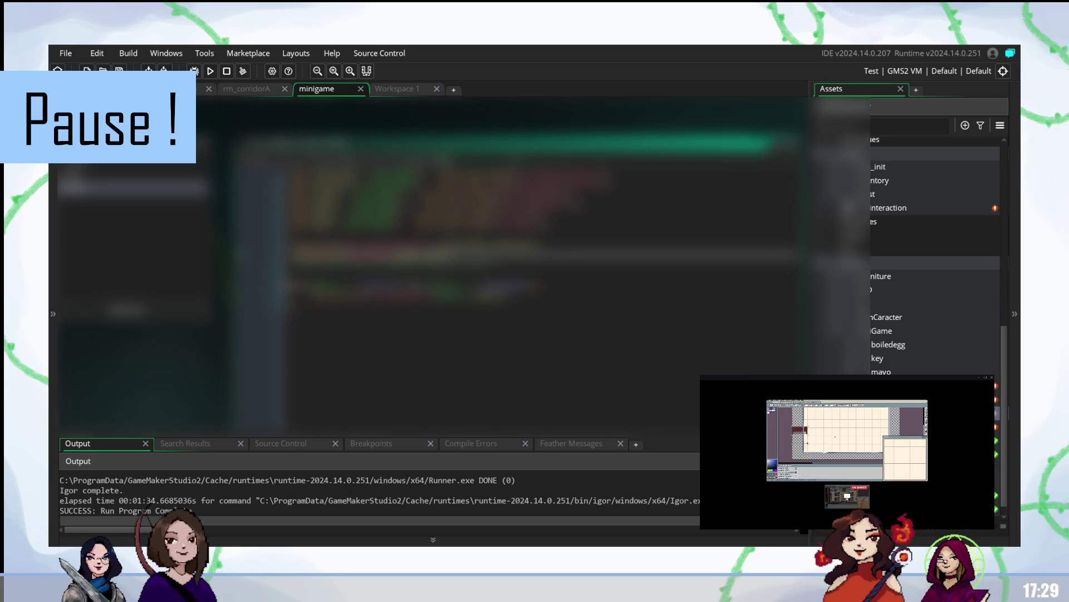
key(Return)
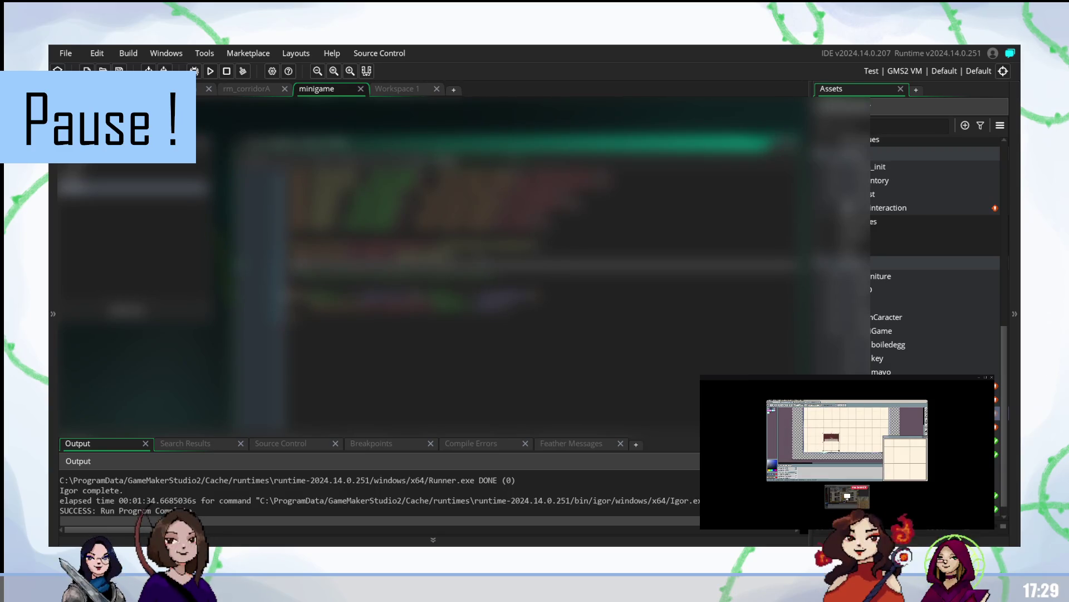
text(draw)
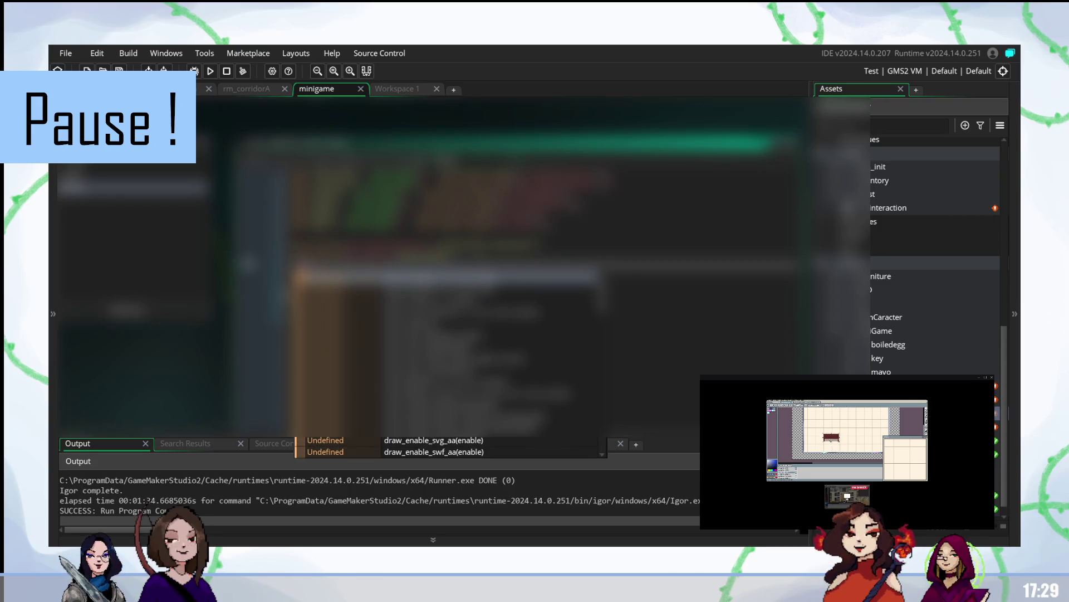
text(_sprite)
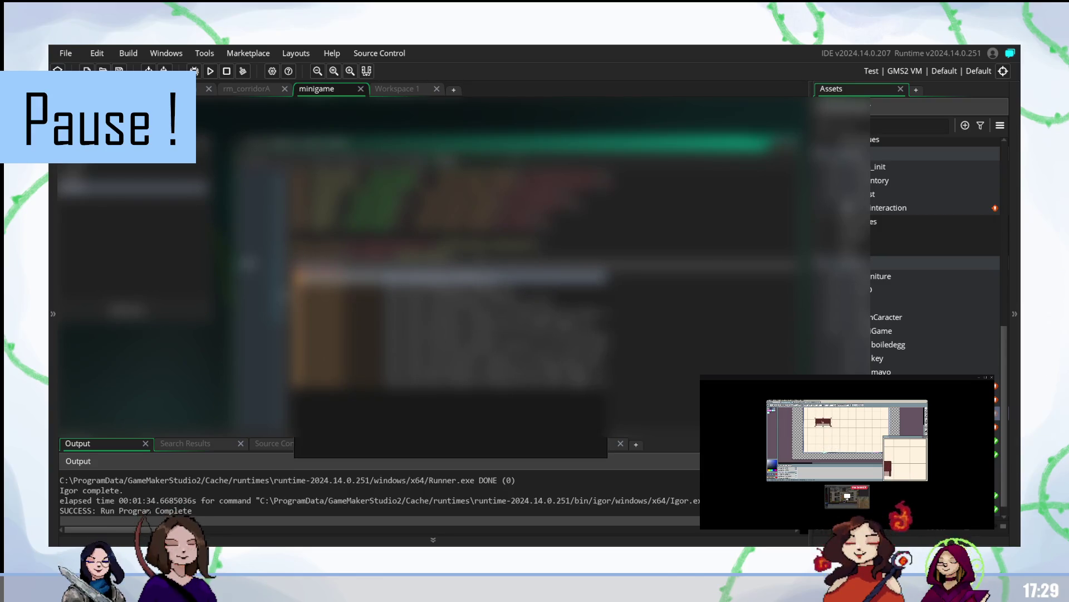
key(Return)
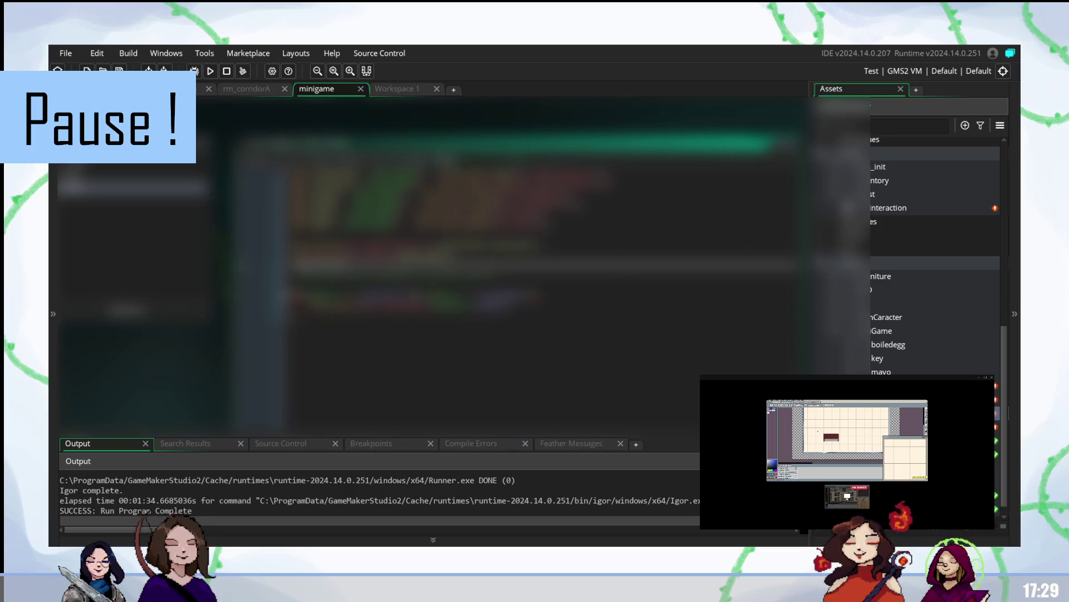
click(446, 175)
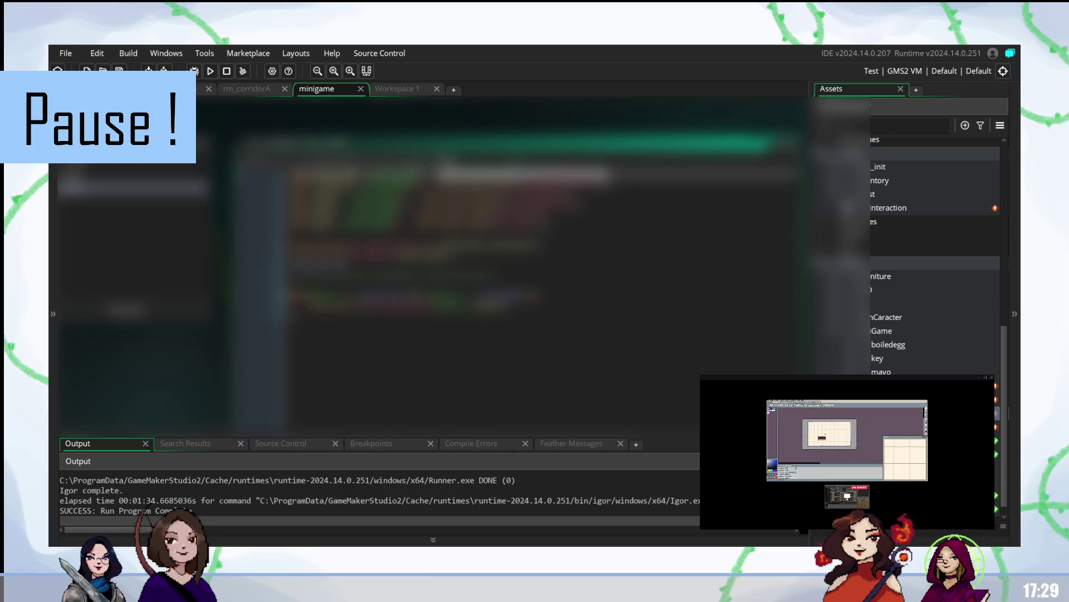
text(,)
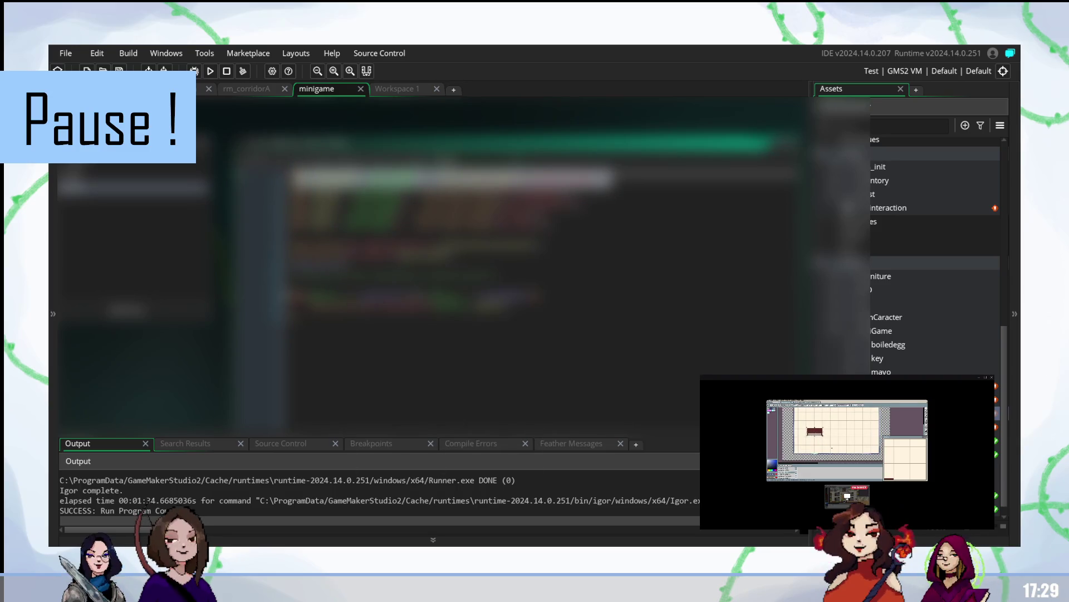
key(Return)
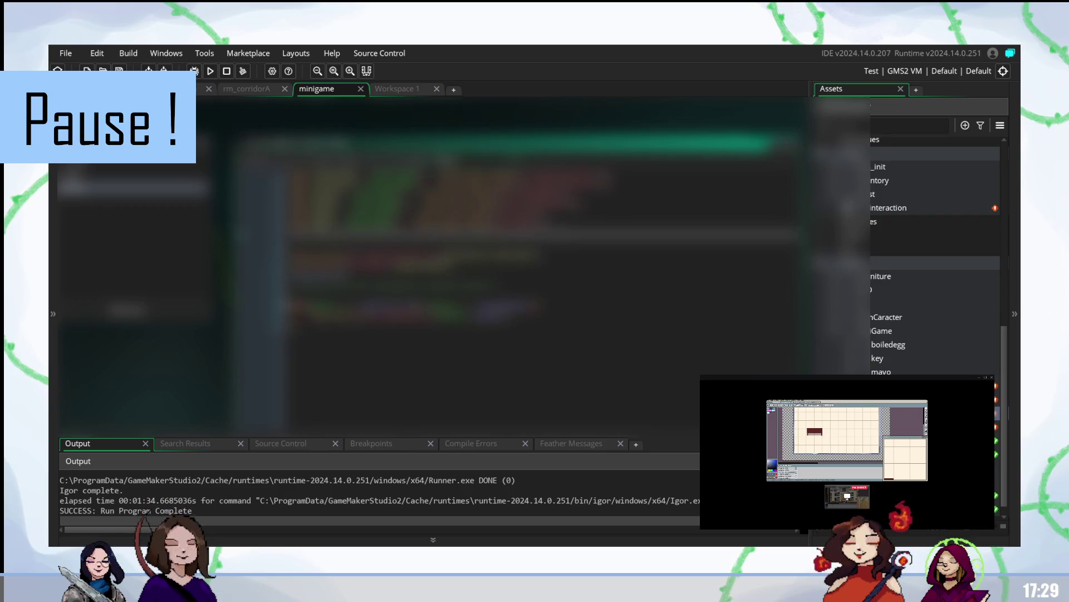
key(Up)
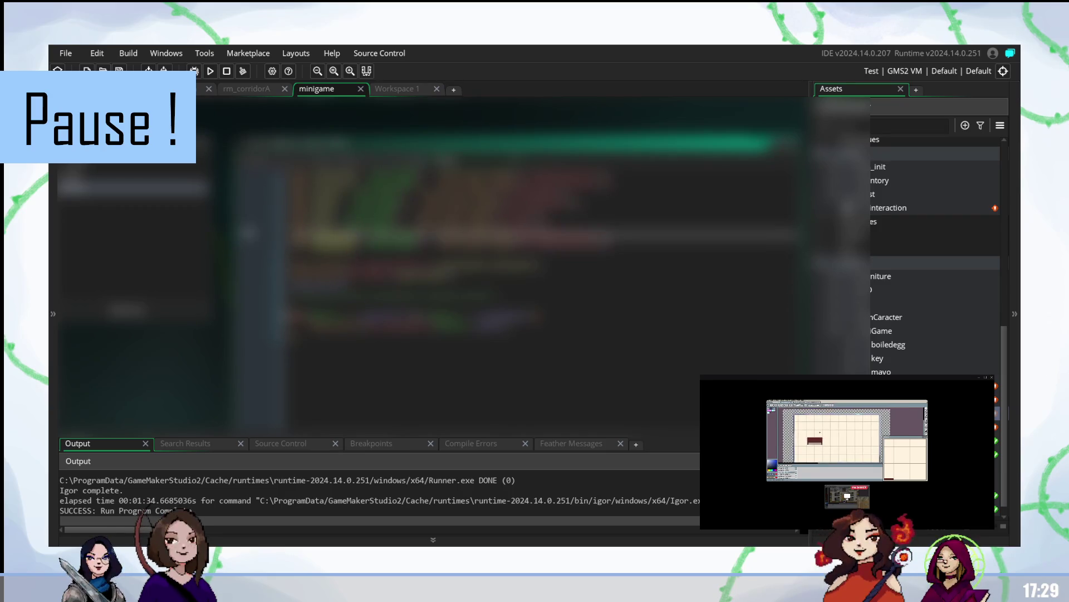
key(Down)
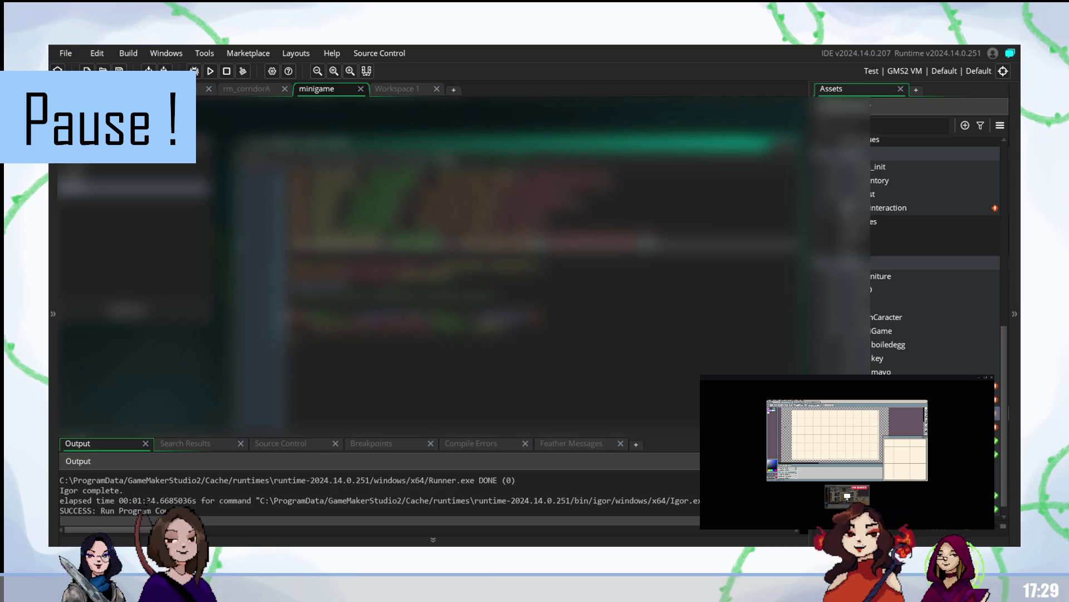
Step: Write the next statement with an autocompleted sprite_ name and autocompleted arguments in parentheses
click(311, 286)
text(spr)
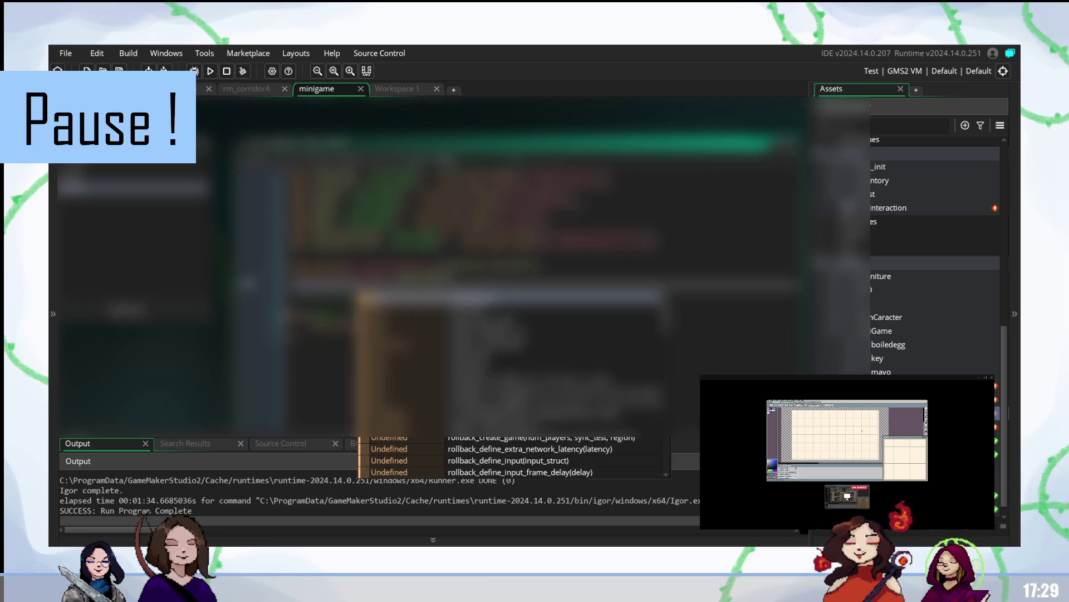
scroll(502, 390, down, 3)
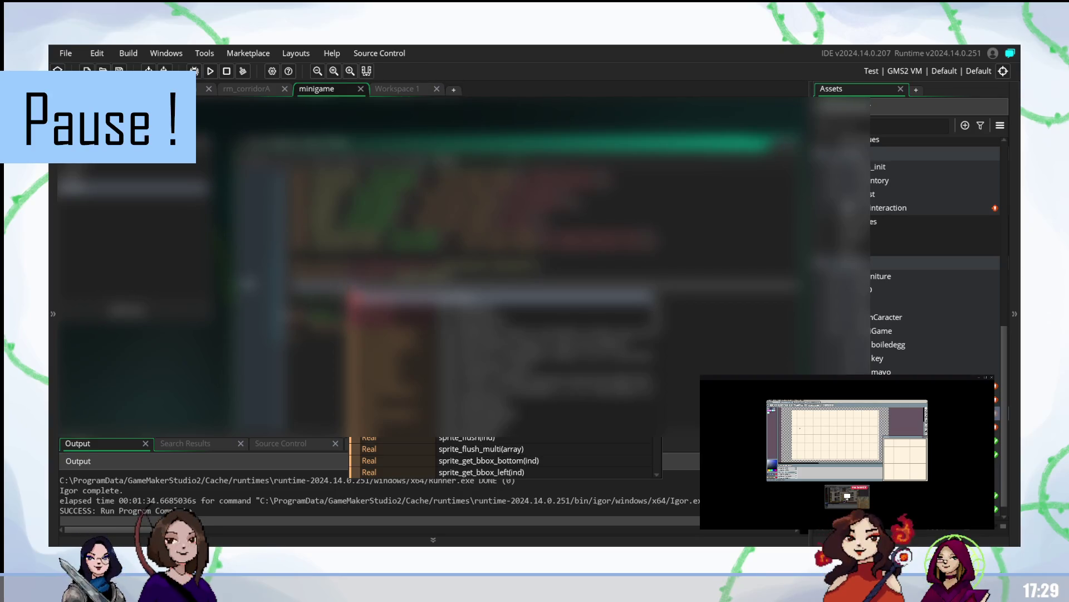
text(ite_)
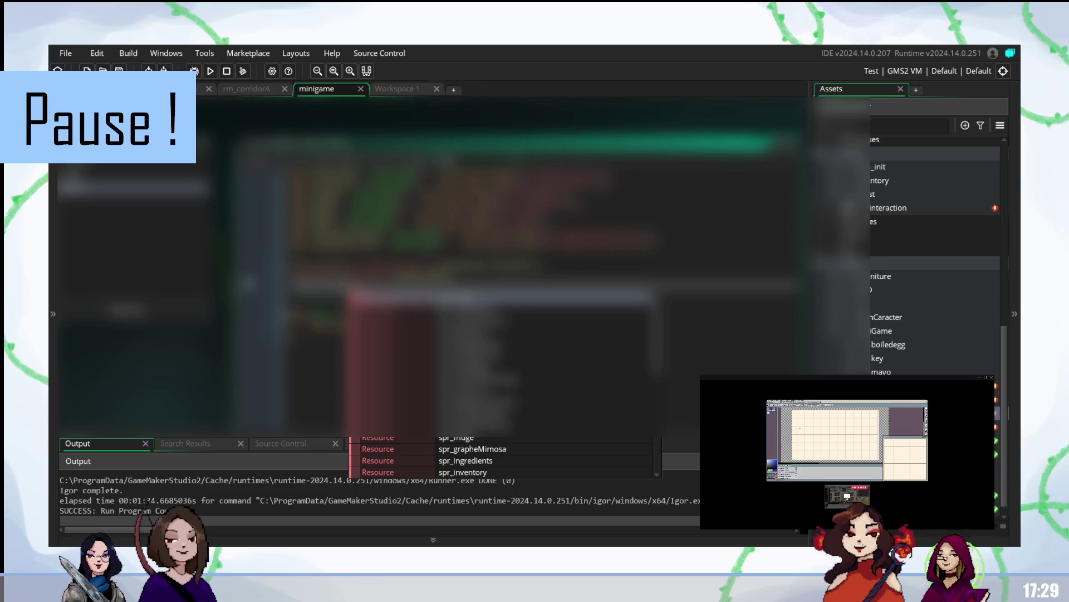
key(Return)
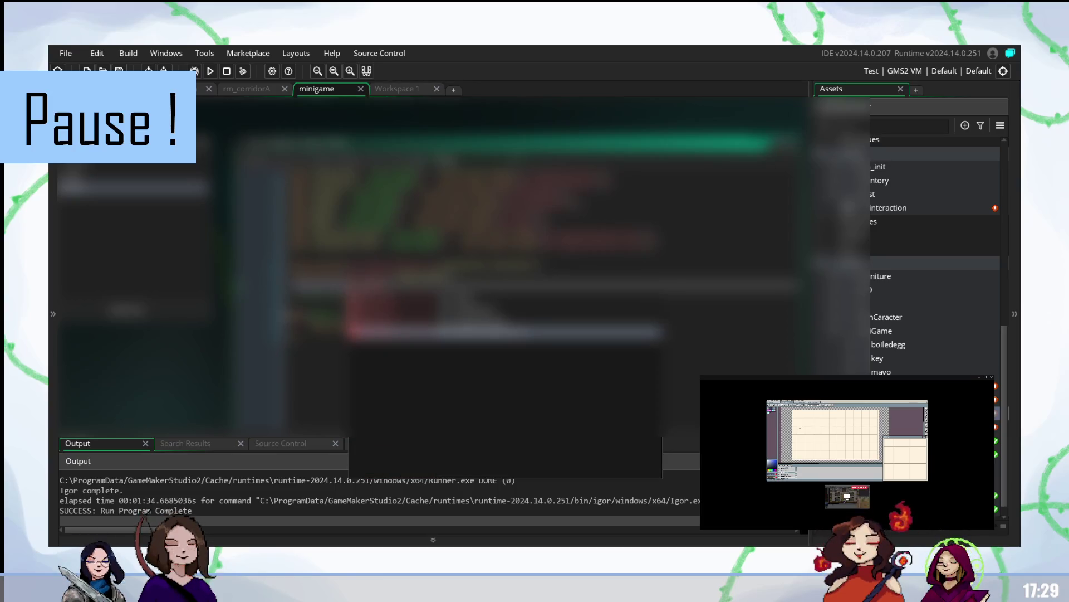
text())
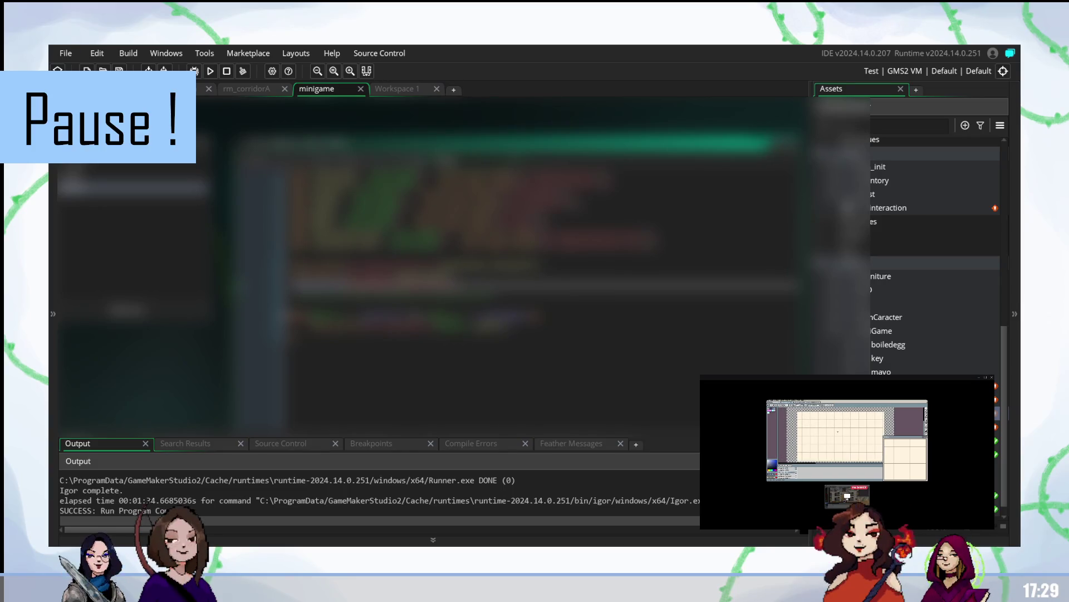
text(i)
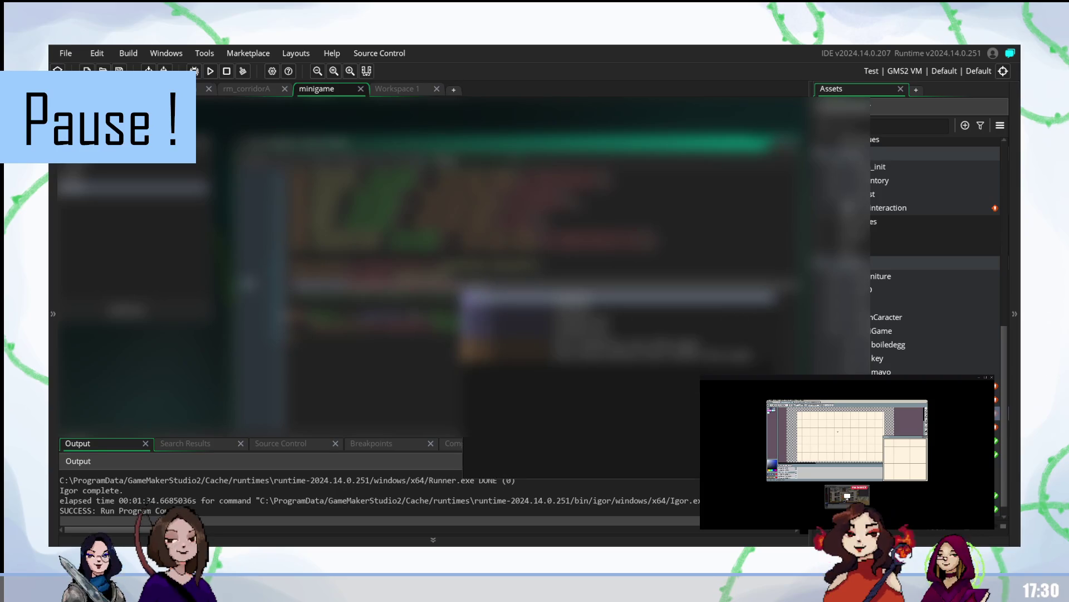
key(Return)
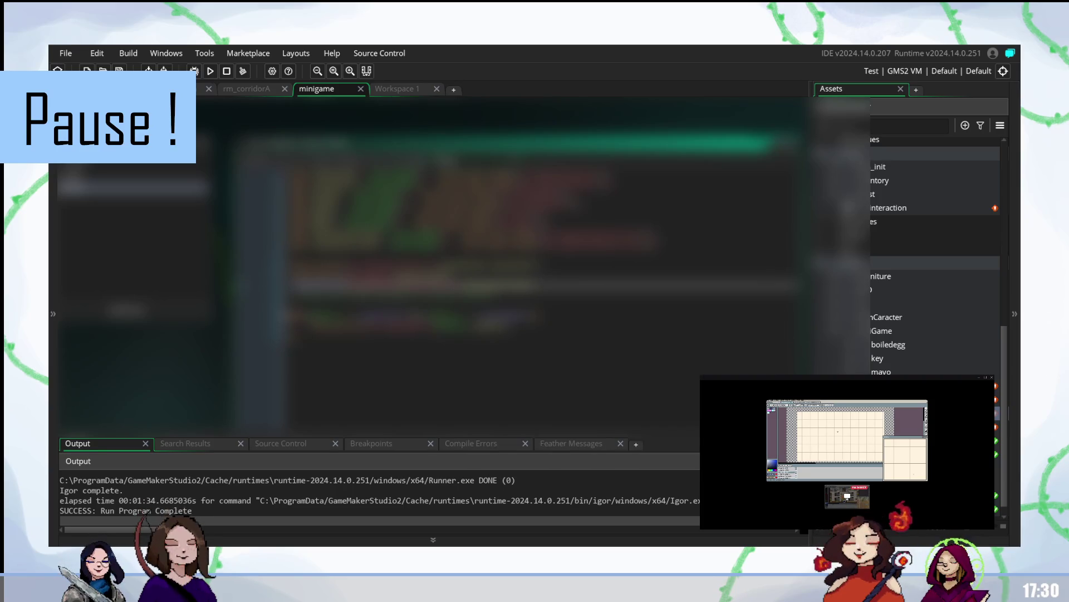
text(i)
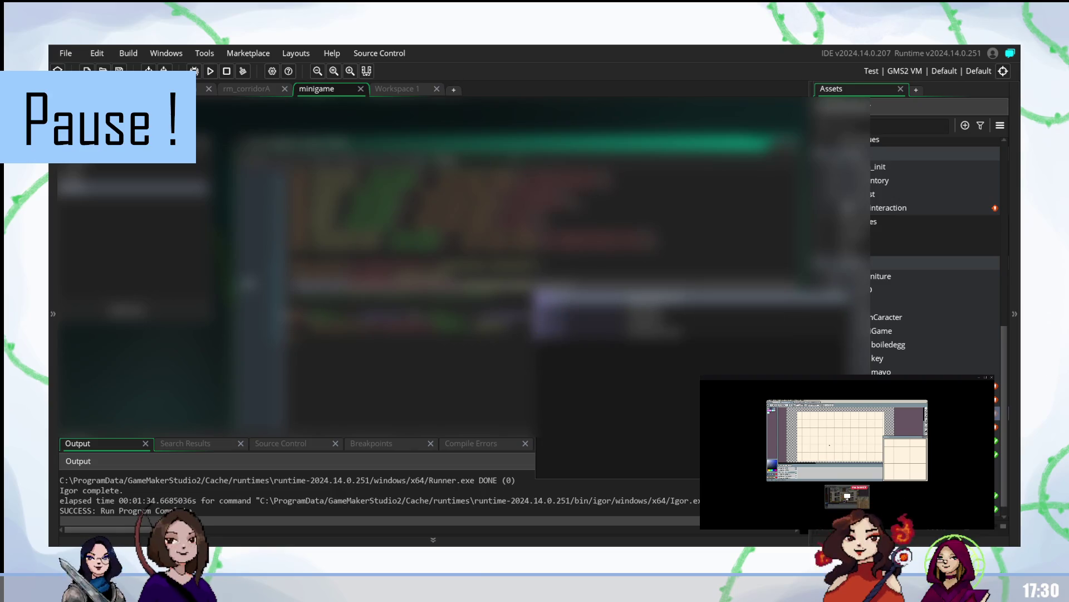
key(Return)
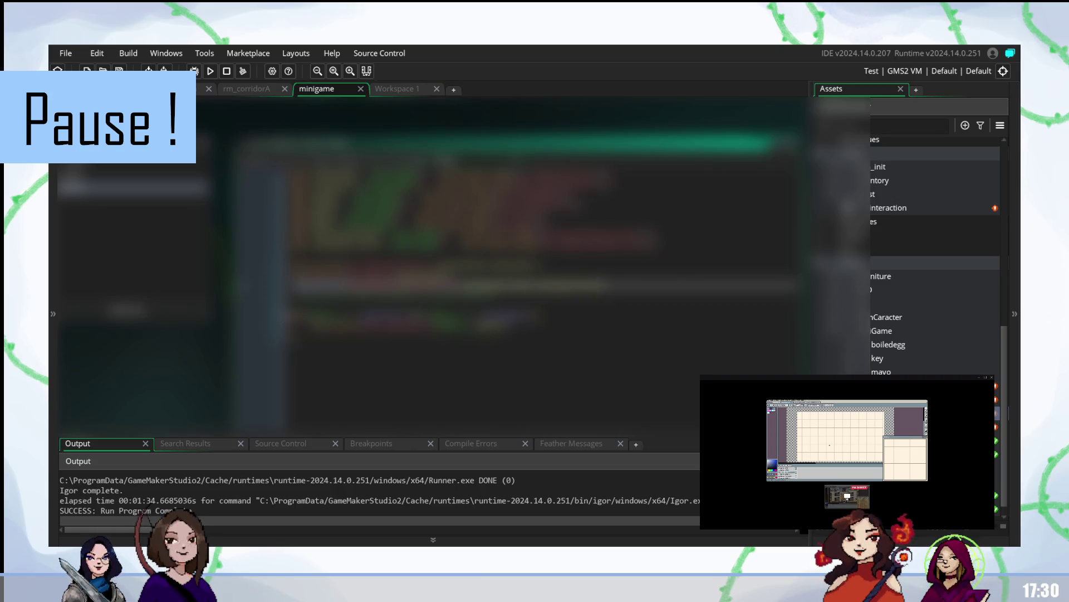
text(()
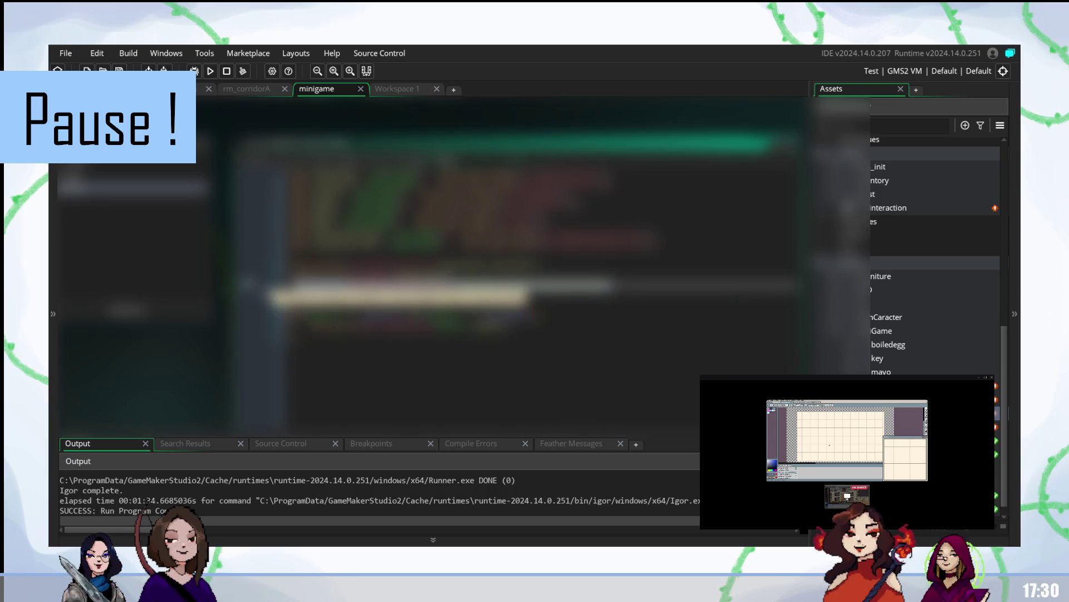
text()i)
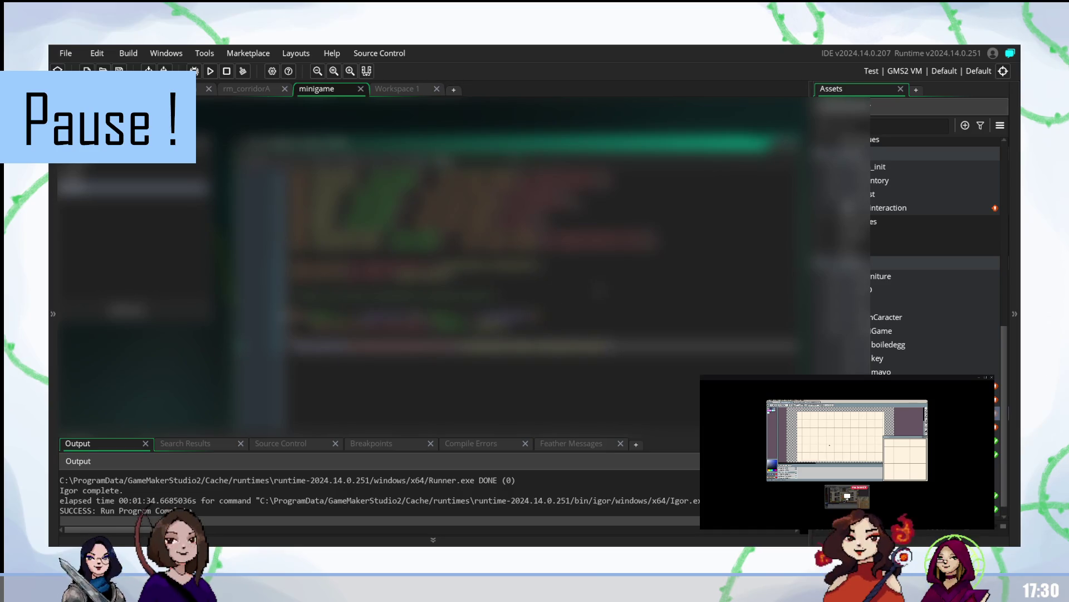
text(()
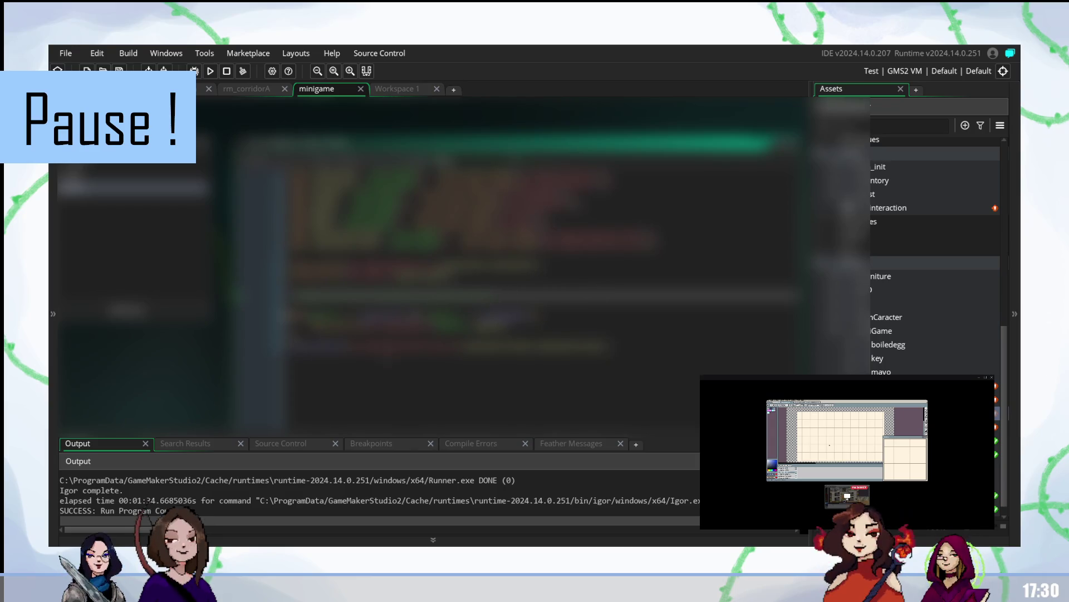
Step: Build and run the game with F5; the output reports FAILED with exit status 1
key(F5)
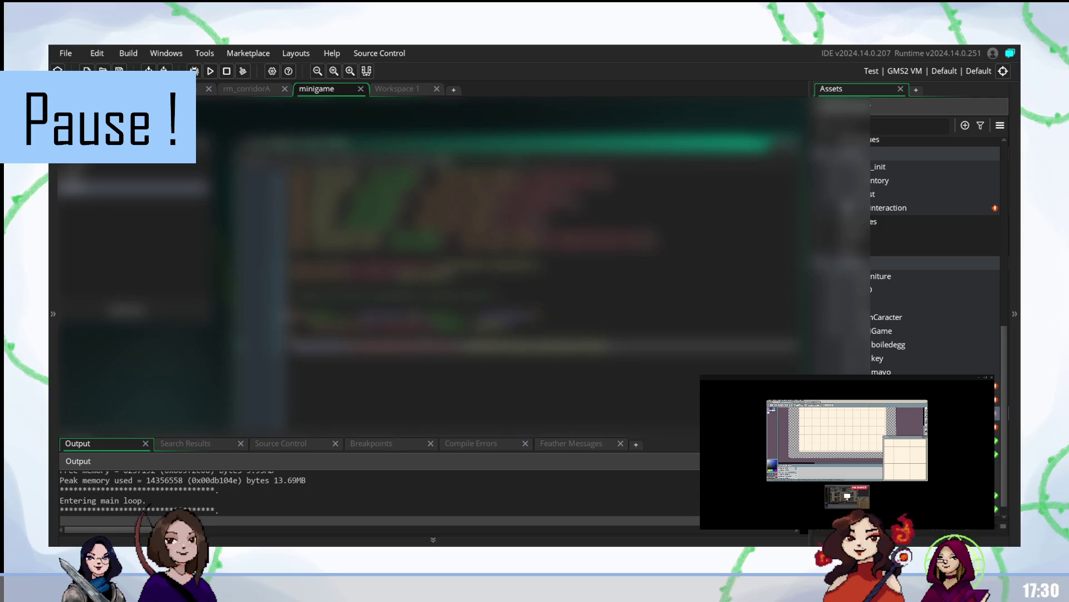
mouse_move(847, 495)
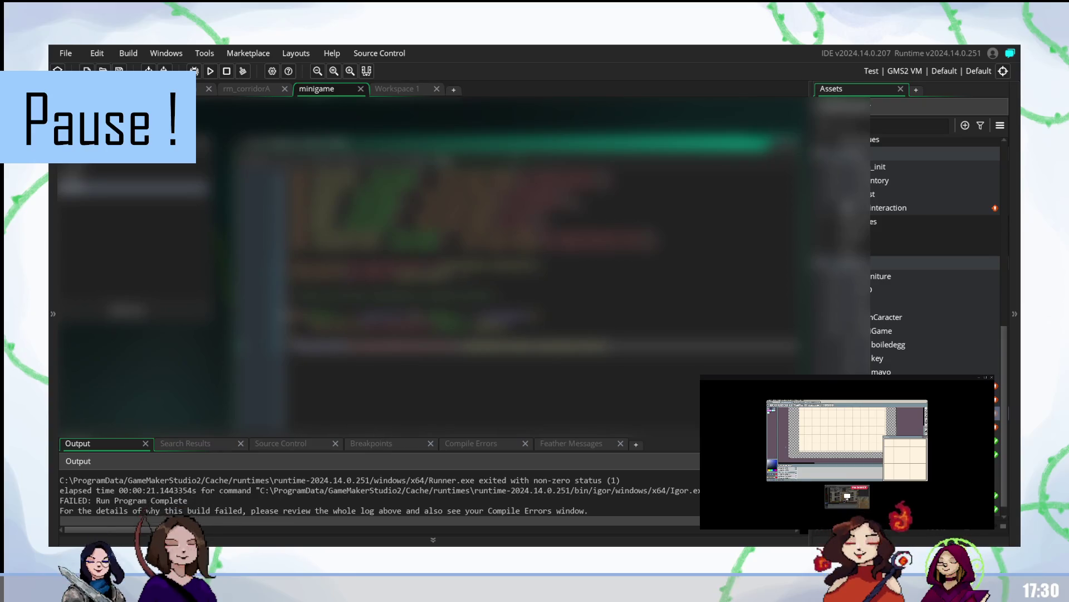
Step: Delete the empty line and the faulty line above it in the minigame code, then rerun the game
click(502, 274)
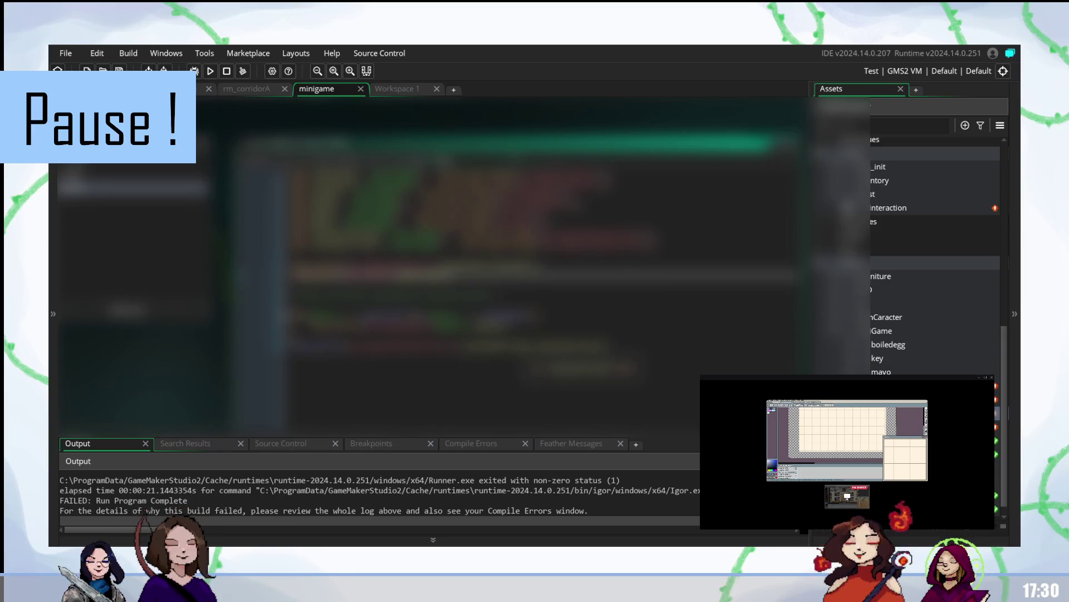
click(424, 345)
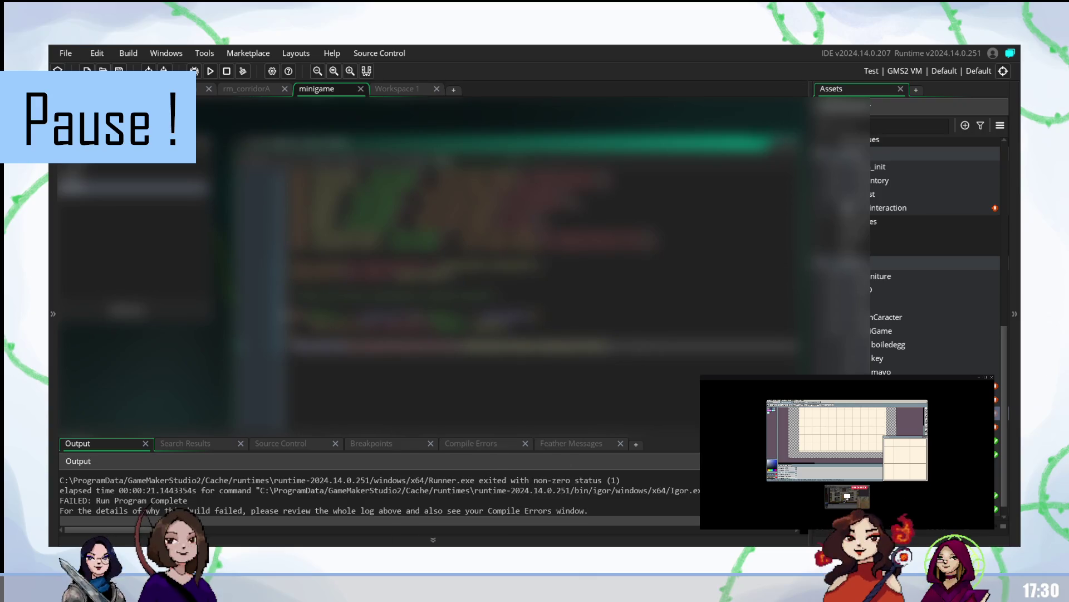
drag(613, 346, 291, 345)
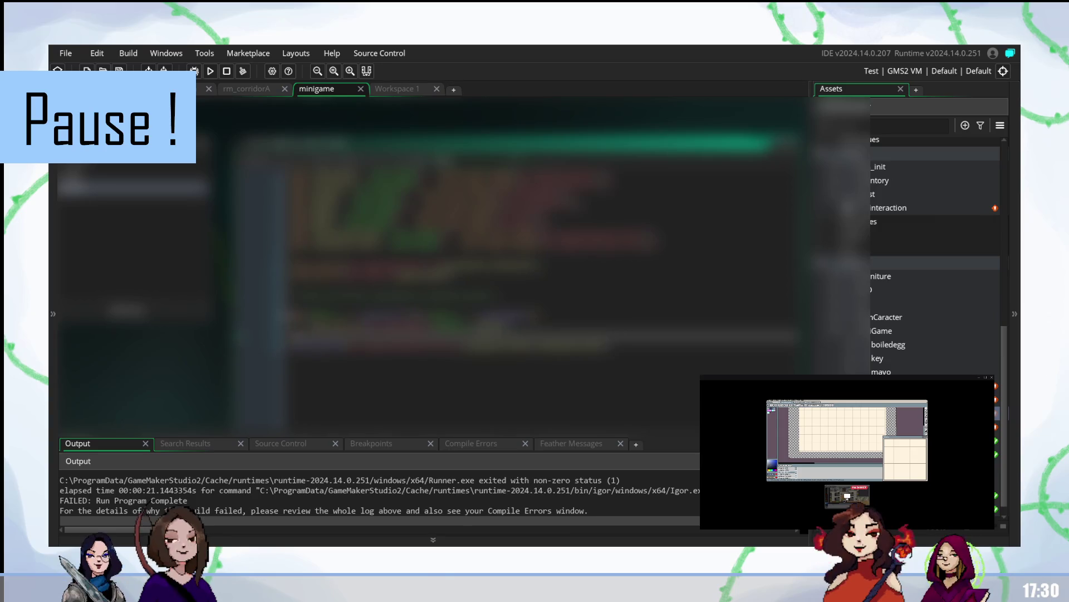
click(423, 306)
key(BackSpace)
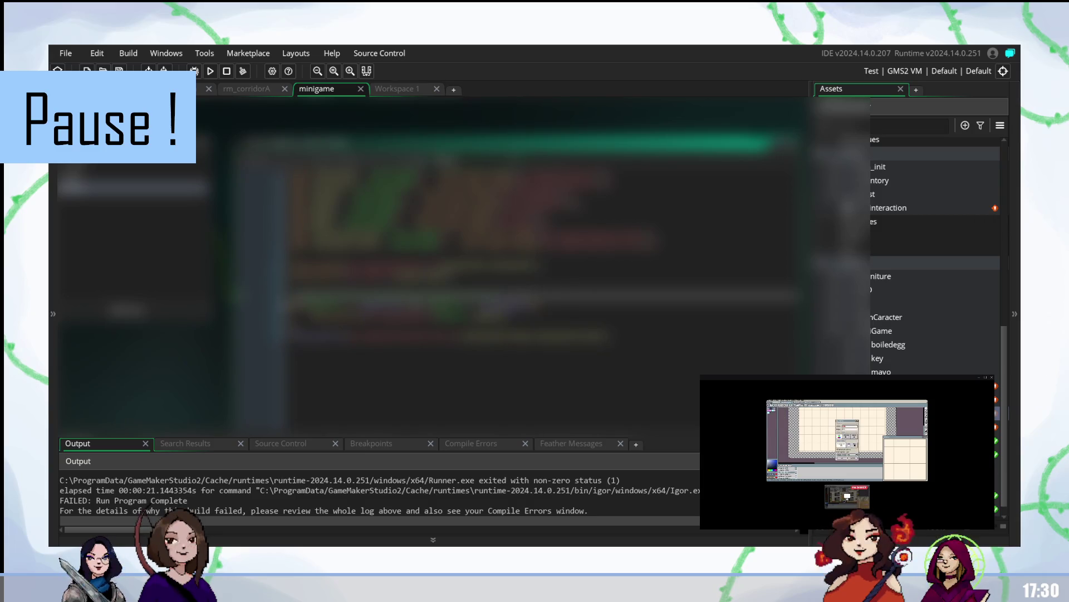
key(shift+Up)
key(shift+Up)
key(BackSpace)
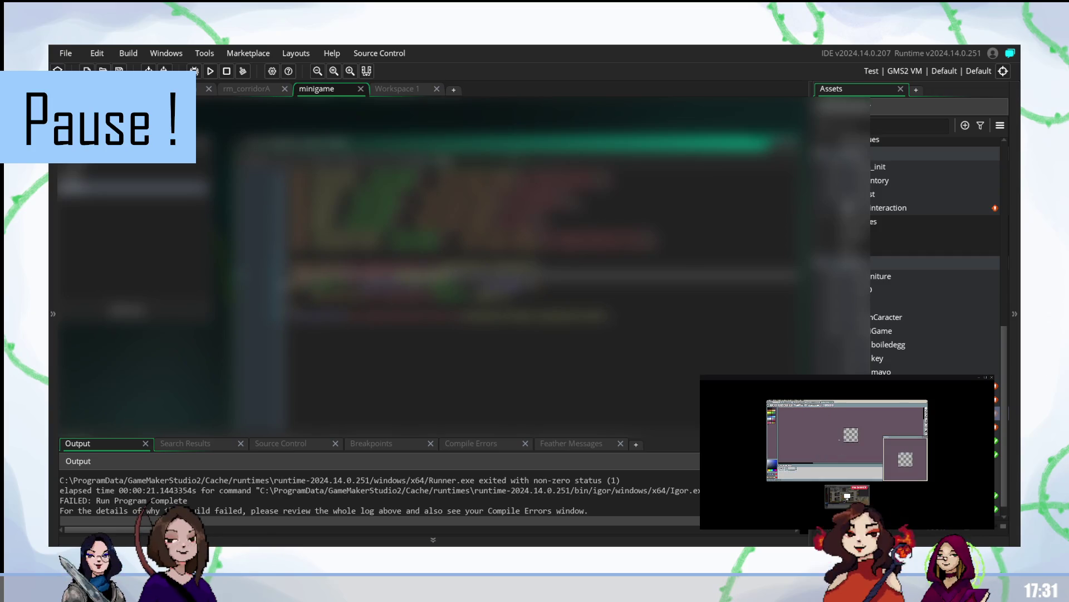
mouse_move(490, 318)
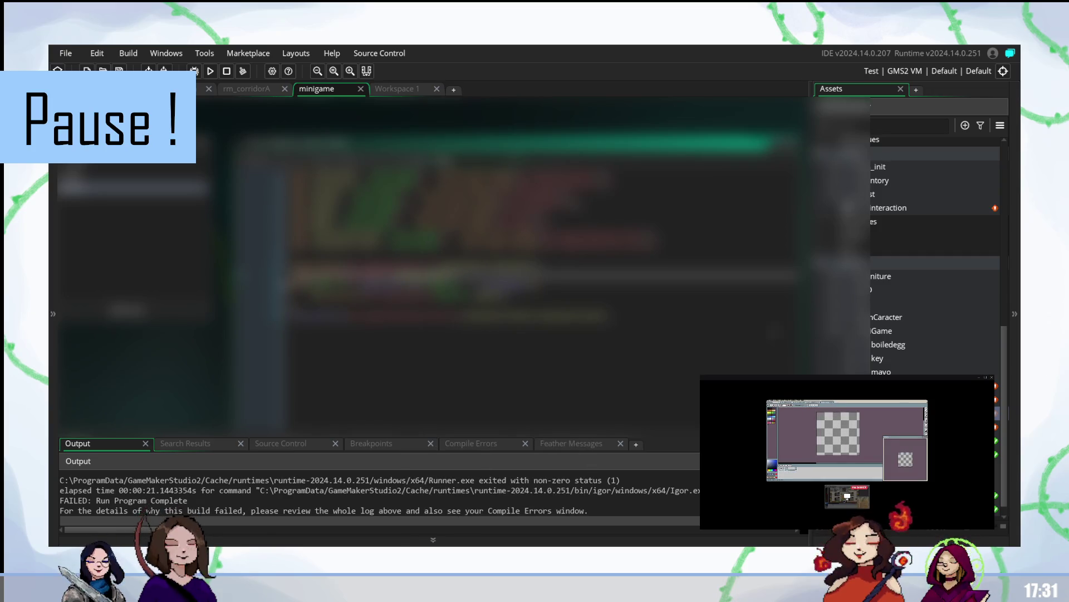
click(558, 315)
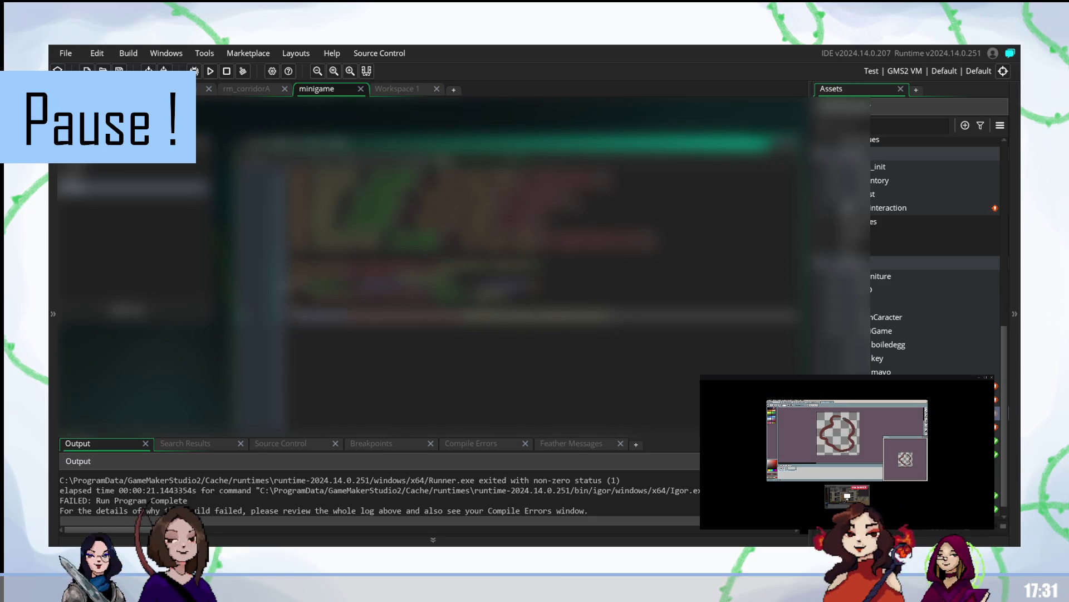
key(F5)
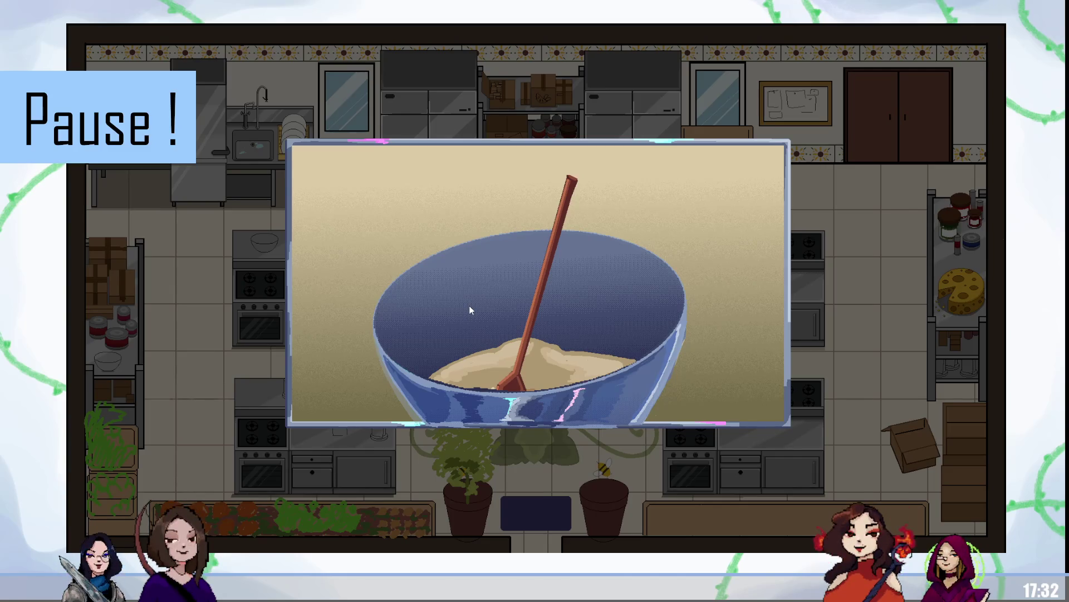
Step: Swing the wooden spoon around and back and forth through the batter in the bowl
mouse_move(469, 305)
mouse_down()
mouse_move(611, 330)
mouse_move(380, 335)
mouse_move(607, 332)
mouse_move(382, 321)
mouse_move(612, 319)
mouse_move(369, 321)
mouse_move(640, 322)
mouse_move(378, 317)
mouse_move(613, 317)
mouse_move(492, 318)
mouse_move(484, 299)
mouse_move(391, 295)
mouse_move(526, 295)
mouse_move(585, 278)
mouse_move(411, 280)
mouse_move(567, 277)
mouse_move(461, 279)
mouse_move(497, 292)
mouse_move(438, 283)
mouse_up()
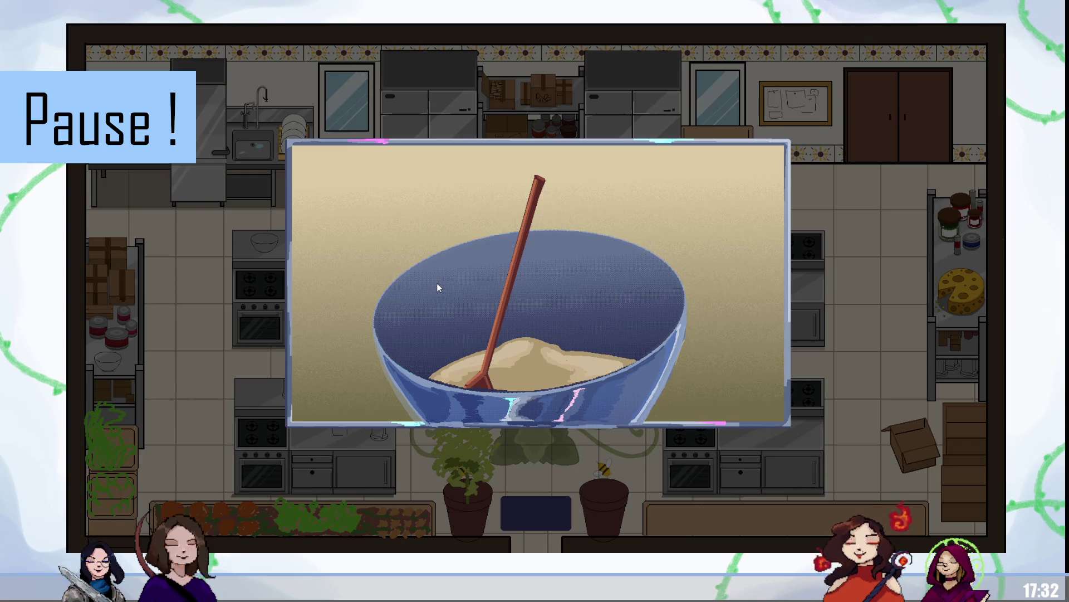
mouse_move(436, 283)
mouse_down()
mouse_move(418, 332)
mouse_move(562, 312)
mouse_move(351, 332)
mouse_move(345, 233)
mouse_move(607, 300)
mouse_move(570, 333)
mouse_move(398, 315)
mouse_move(559, 315)
mouse_move(449, 315)
mouse_move(424, 327)
mouse_move(413, 313)
mouse_move(477, 318)
mouse_move(430, 318)
mouse_up()
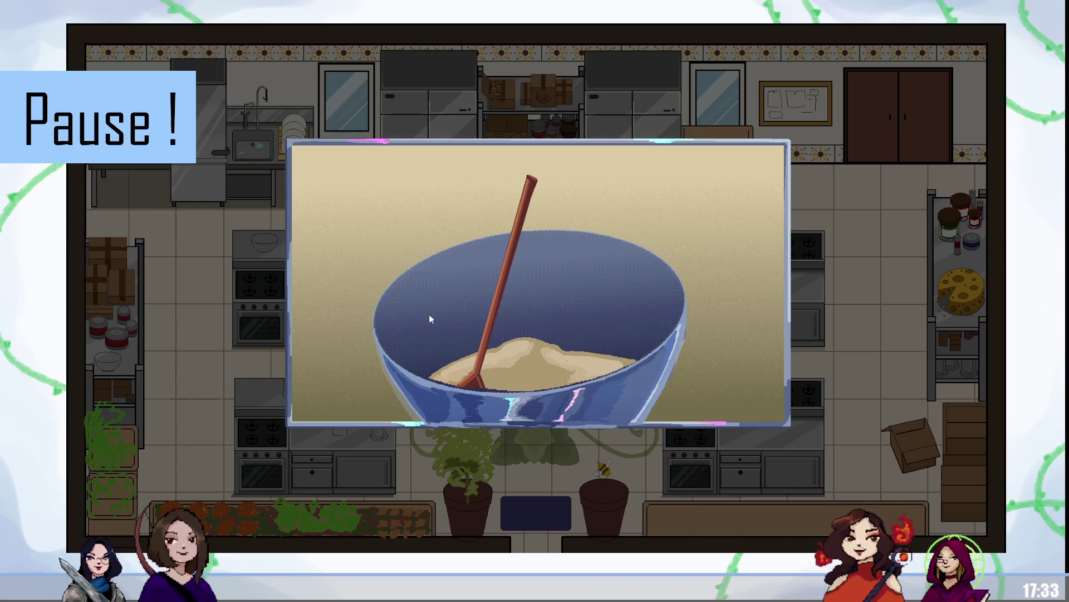